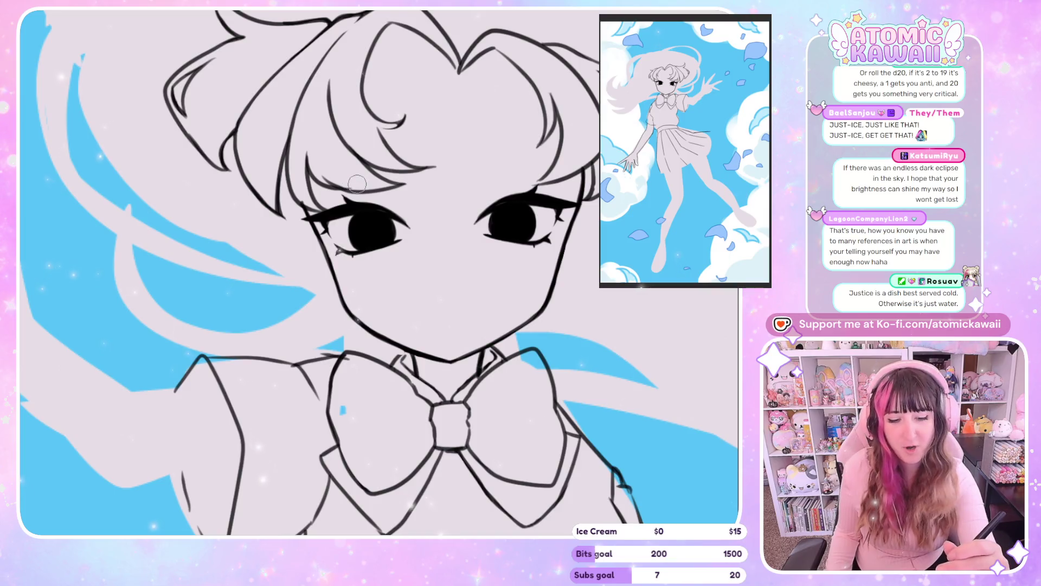
Ink the cheek outlines beside the girl's left and right eyes.
left_click_drag(297, 198, 355, 318)
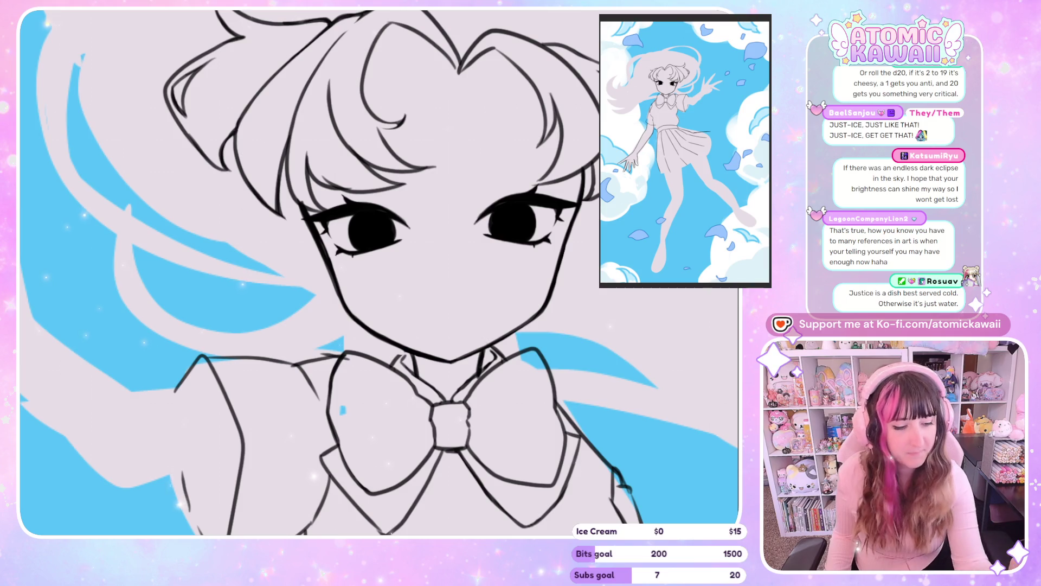
left_click_drag(561, 279, 578, 219)
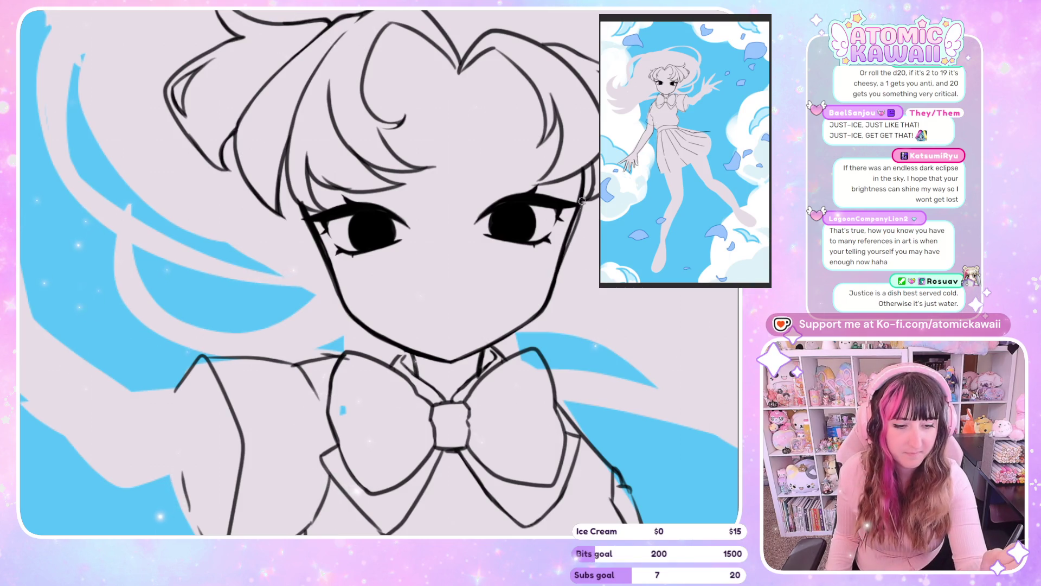
left_click_drag(587, 178, 460, 179)
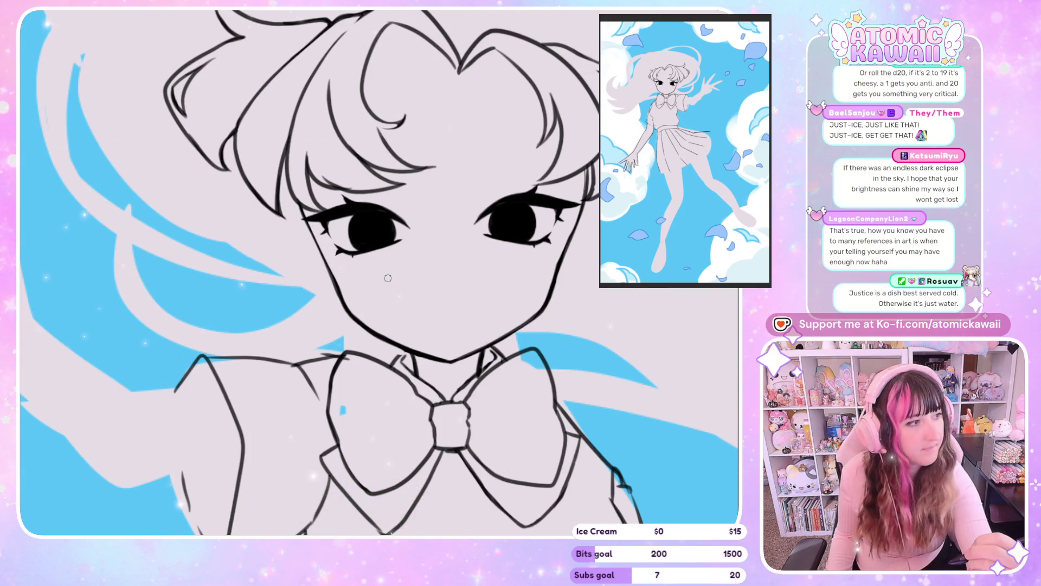
key("minus")
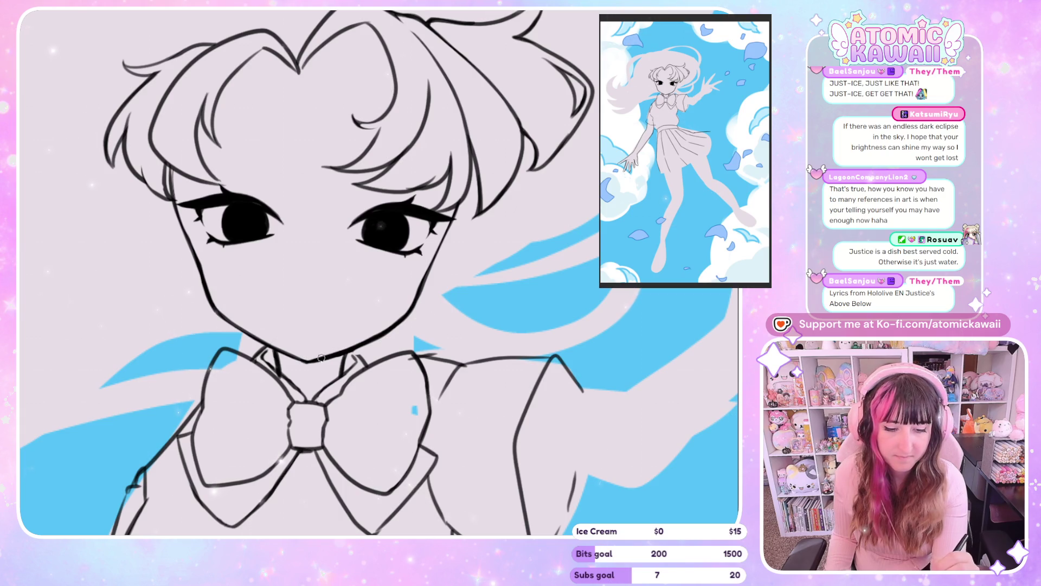
Try a vertical guide line down the face several times, undoing every attempt.
left_click_drag(322, 70, 305, 347)
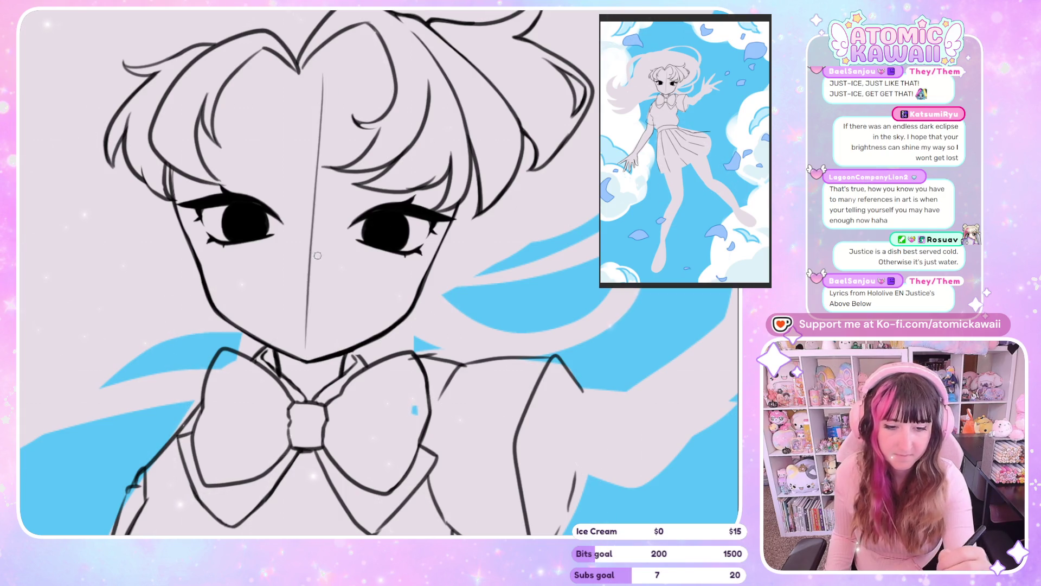
key("ctrl+z")
left_click_drag(323, 173, 312, 351)
key("ctrl+z")
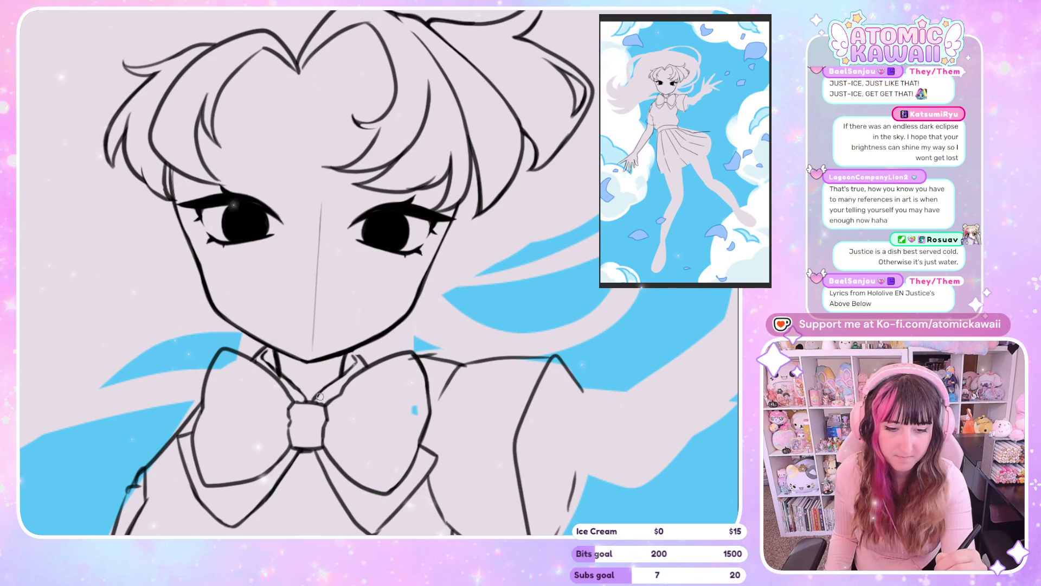
key("ctrl+z")
left_click_drag(318, 232, 311, 349)
key("ctrl+z")
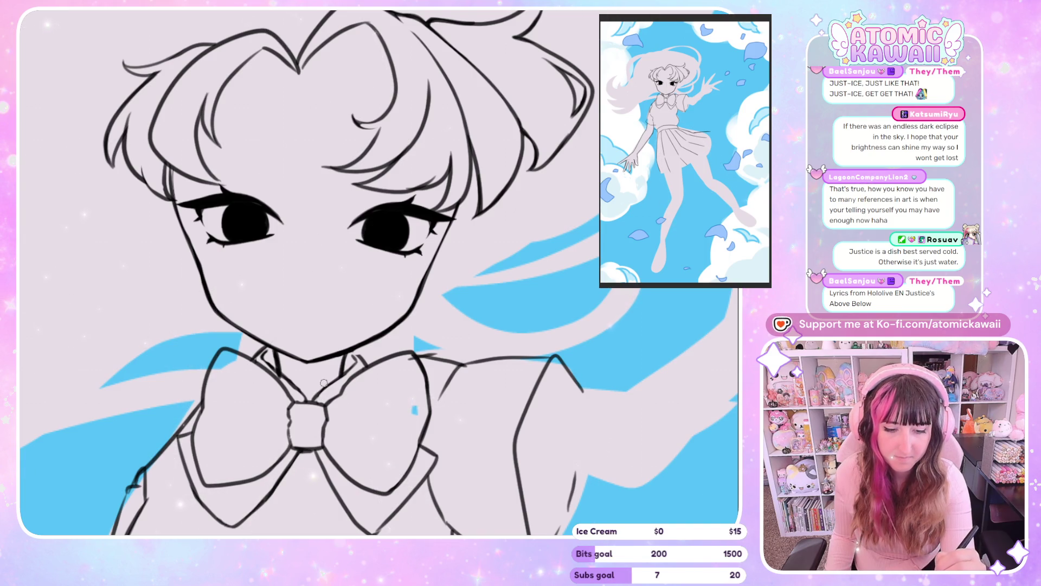
left_click_drag(327, 389, 510, 321)
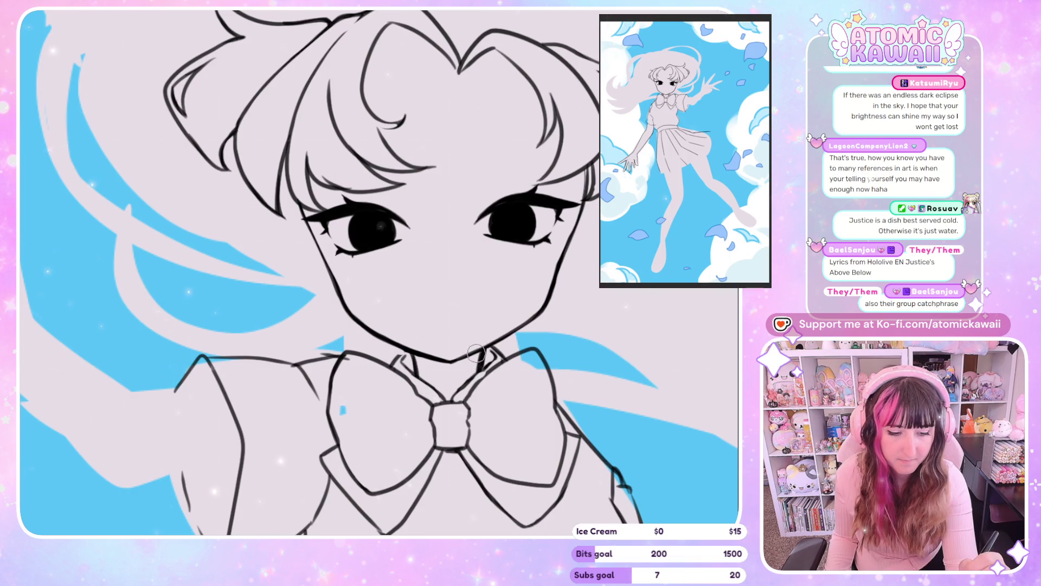
left_click_drag(507, 309, 537, 223)
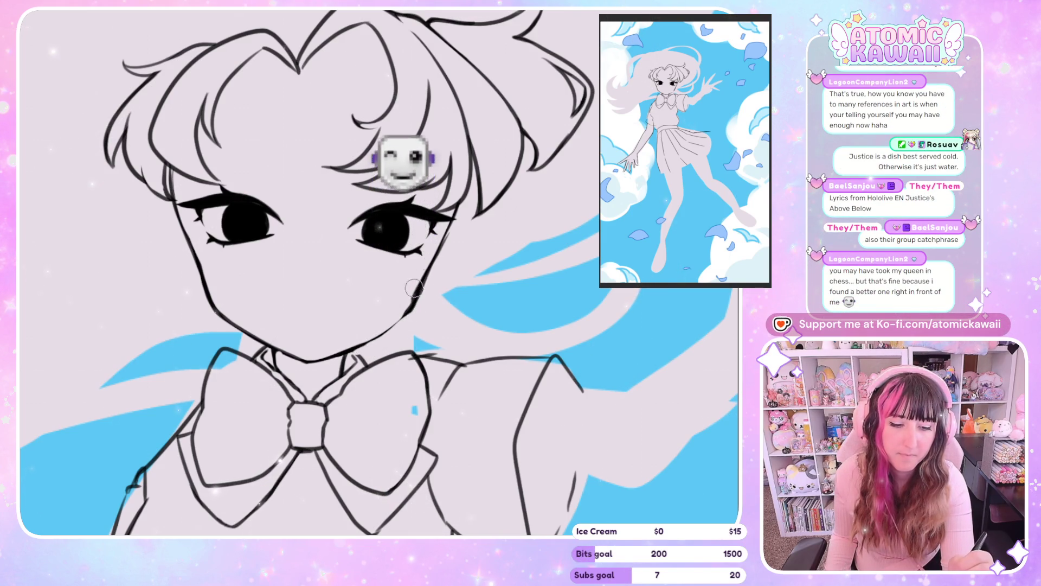
key("h")
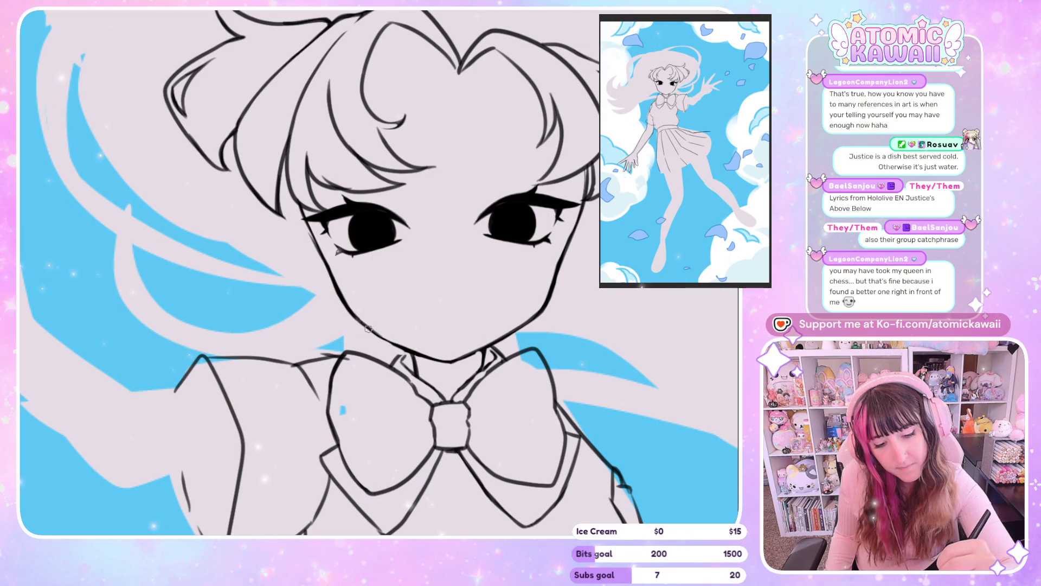
key("h")
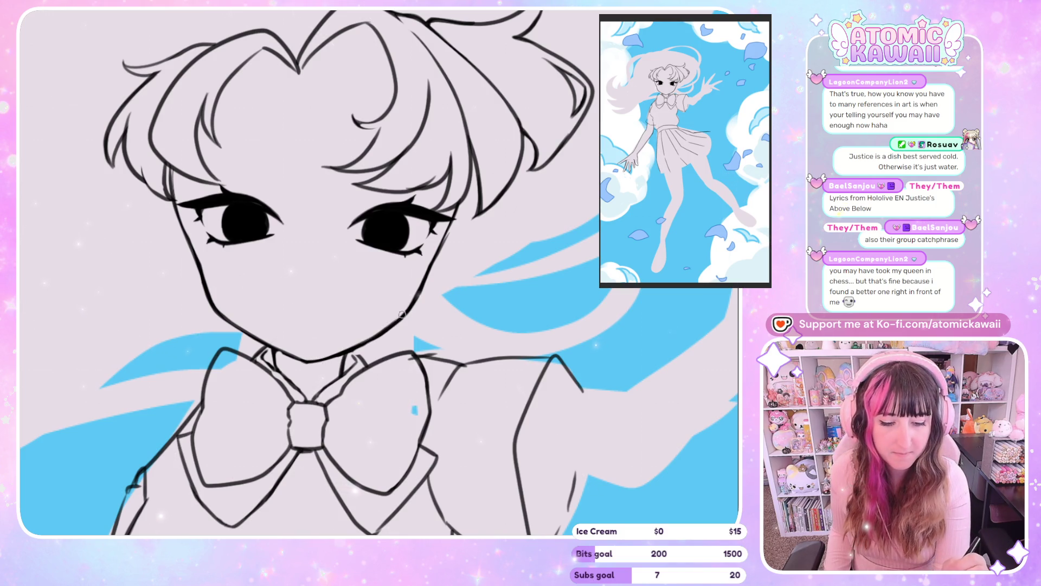
key("h")
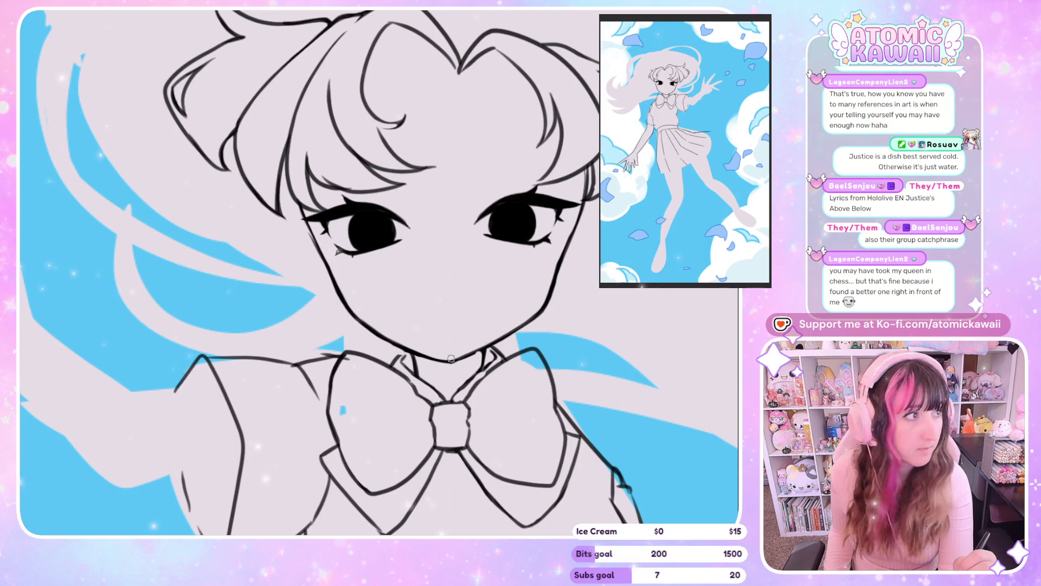
key("h")
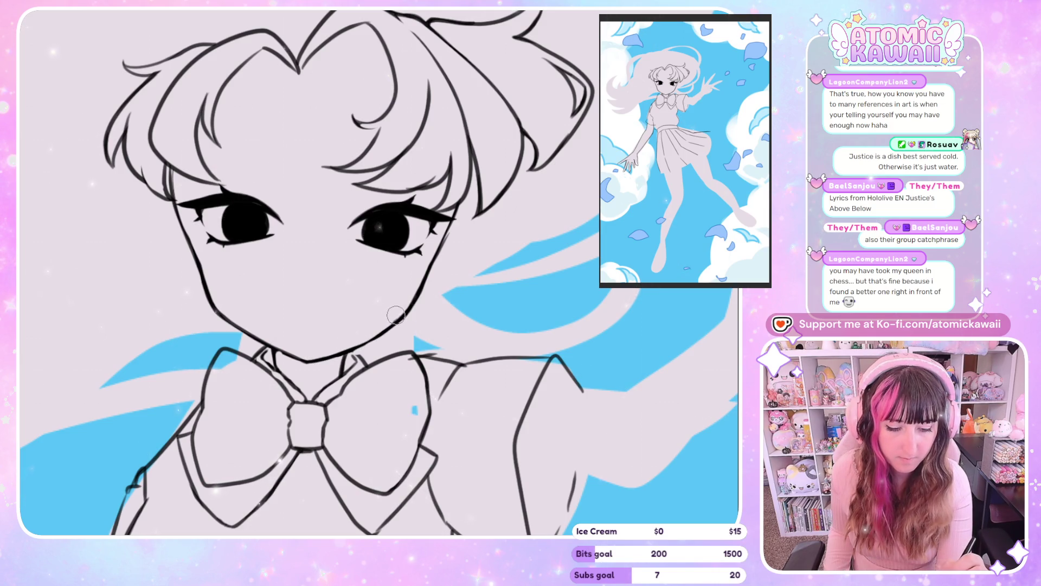
key("h")
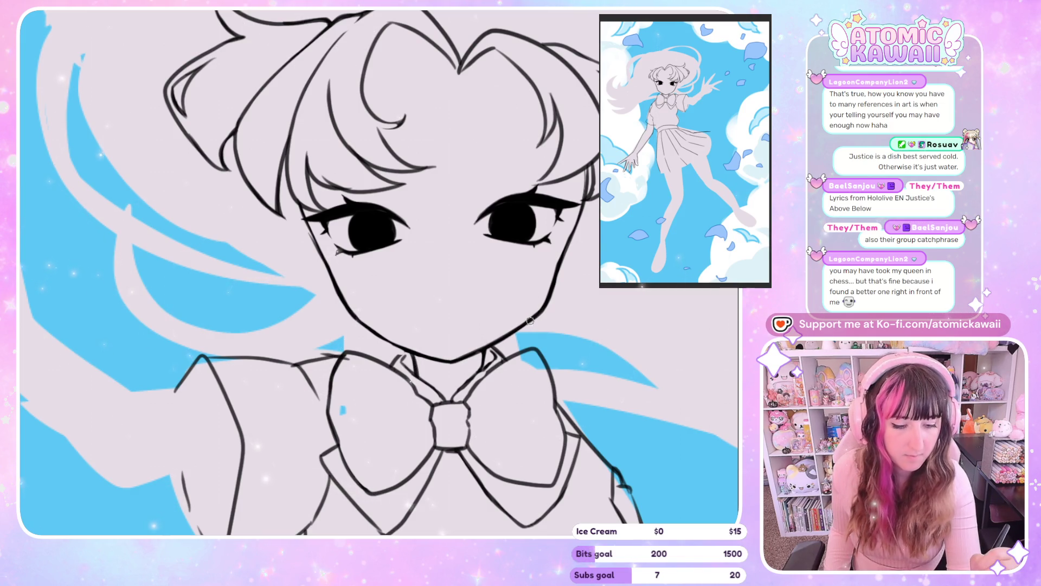
key("h")
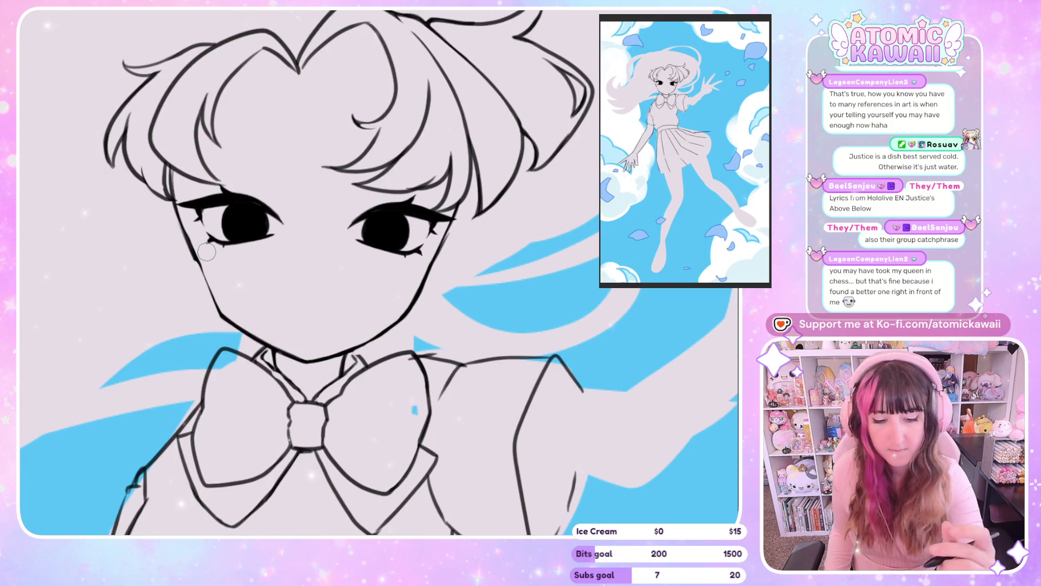
key("h")
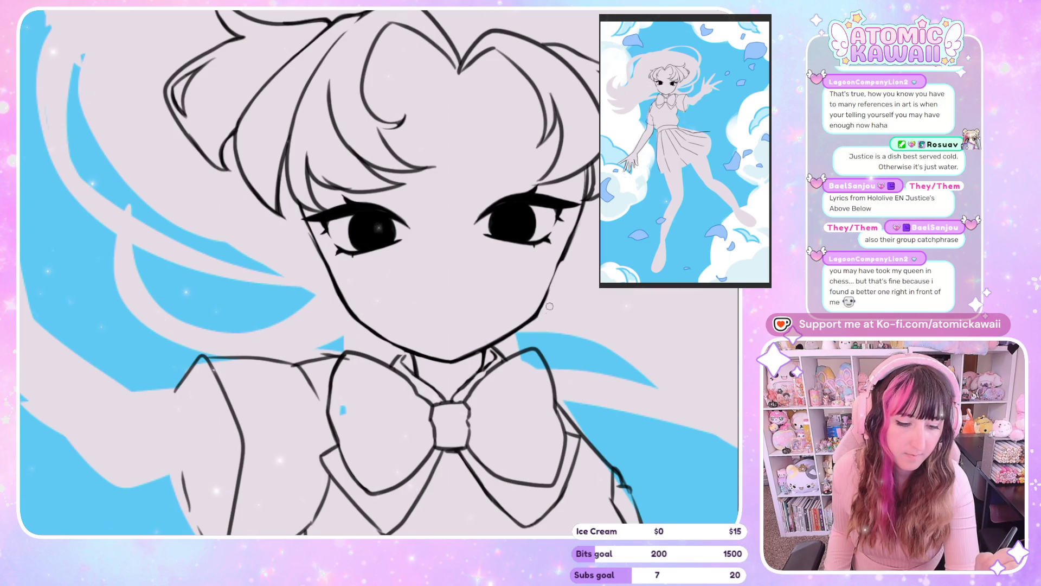
Ink the right jawline up from the chin and the left side of the face.
scroll(556, 277, "right", 5)
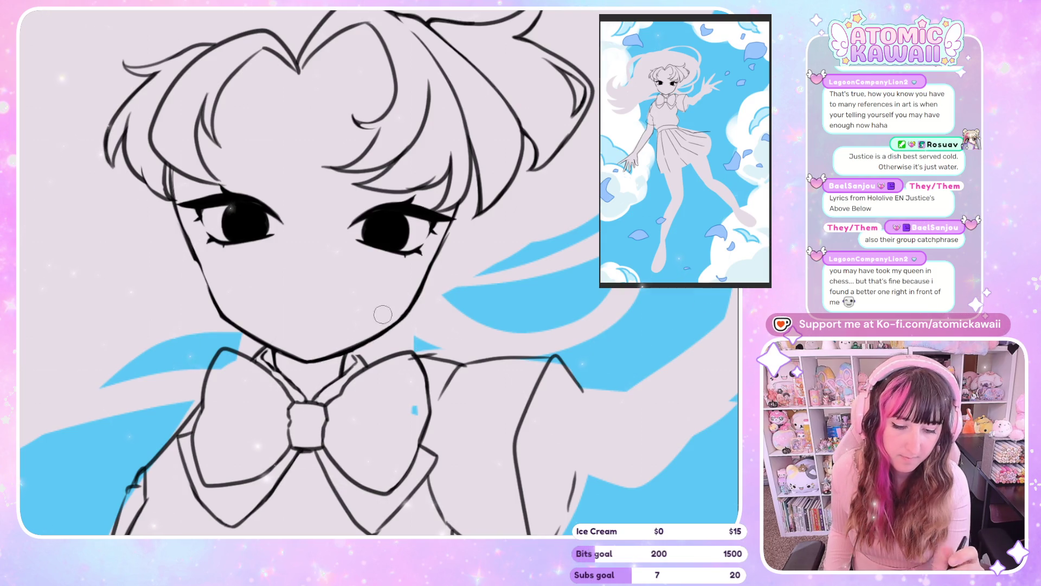
scroll(419, 320, "left", 5)
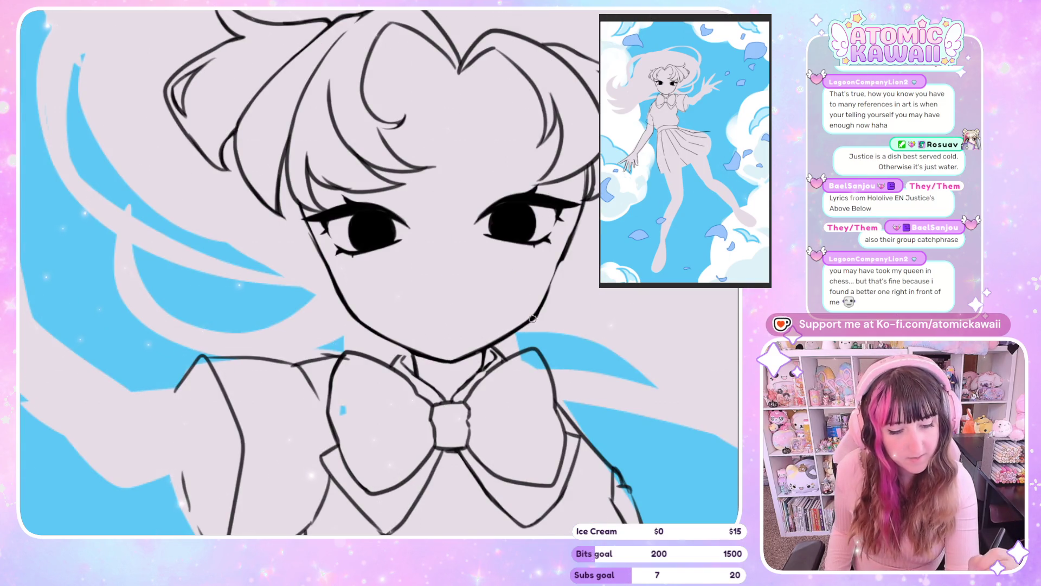
mouse_move(455, 360)
left_mouse_down()
mouse_move(538, 308)
mouse_move(561, 241)
left_mouse_up()
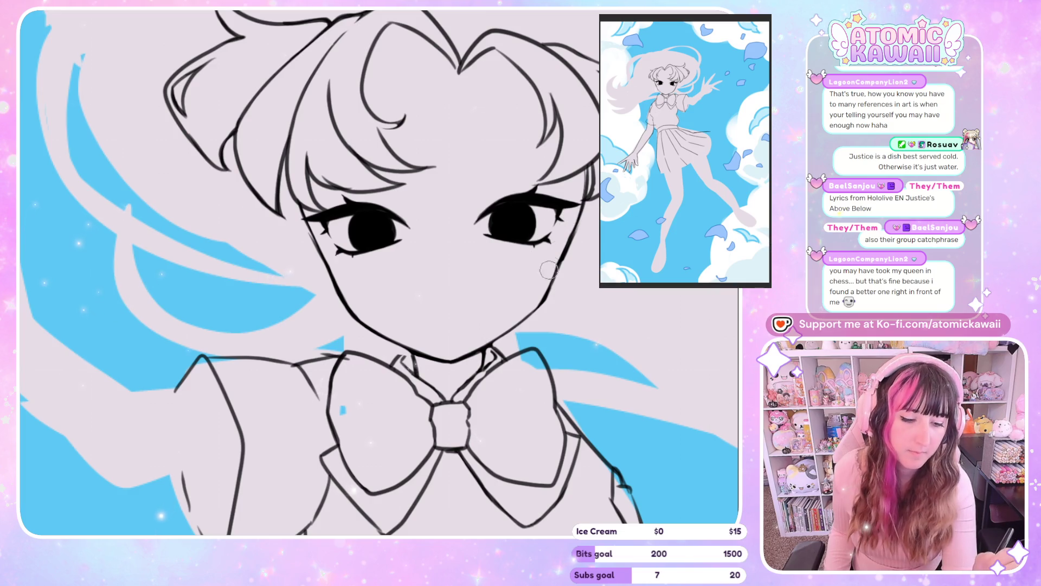
key("h")
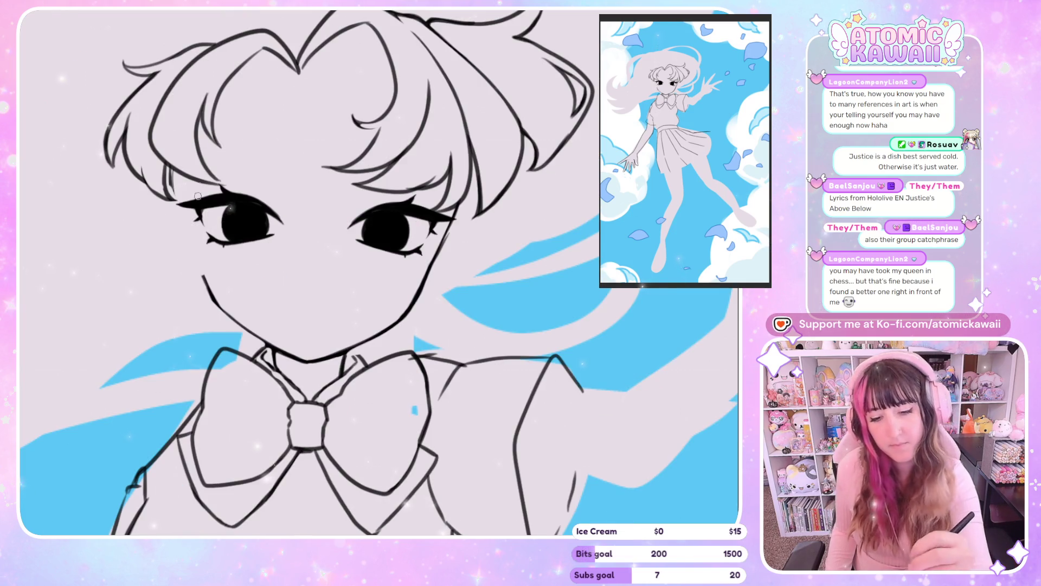
mouse_move(171, 164)
left_mouse_down()
mouse_move(191, 244)
mouse_move(223, 301)
left_mouse_up()
key("h")
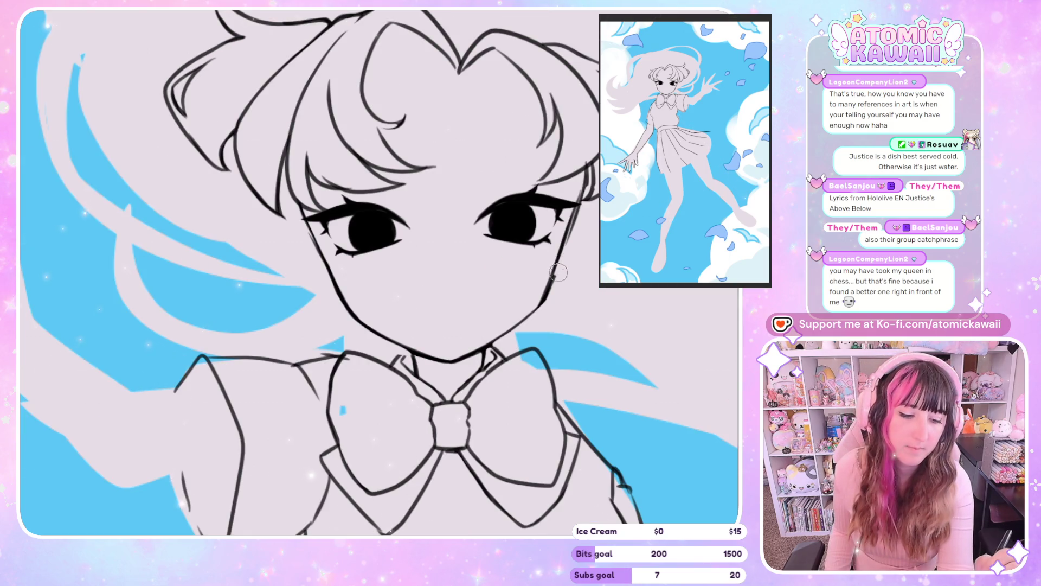
Ink the right face contour below the eye, mirroring the view to check it.
key("h")
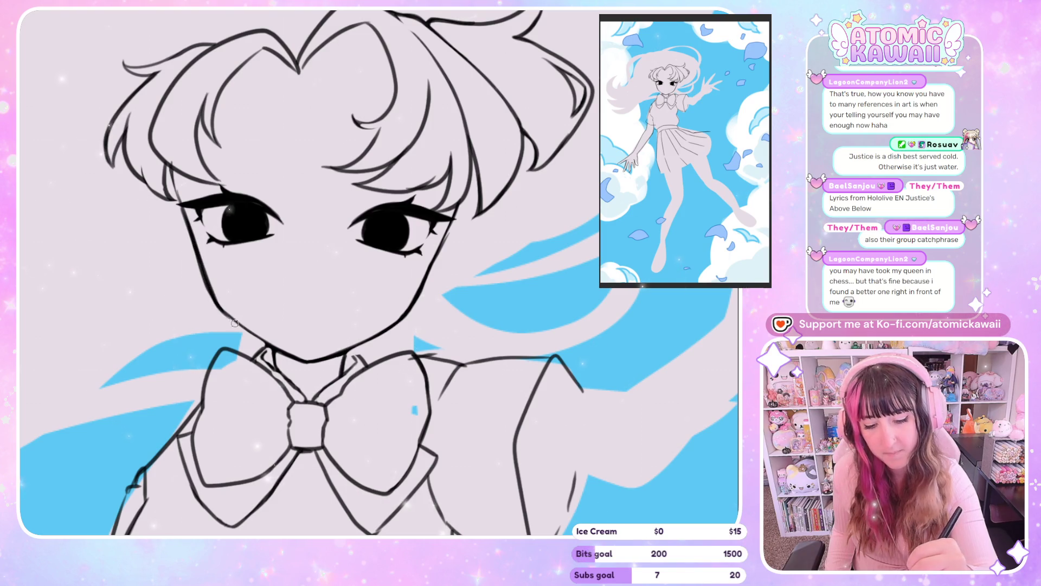
left_click_drag(115, 335, 246, 334)
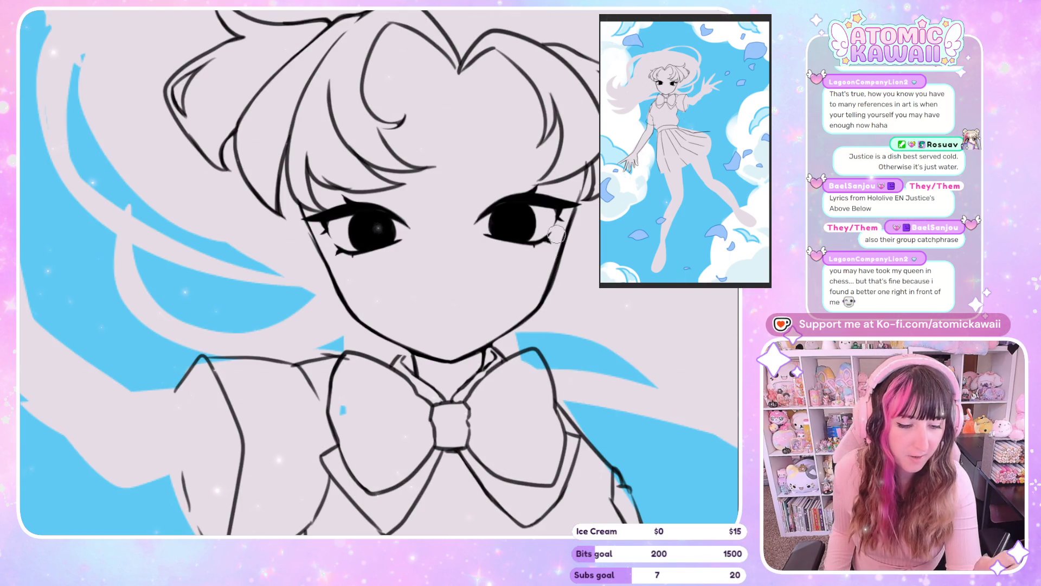
left_click_drag(555, 244, 545, 301)
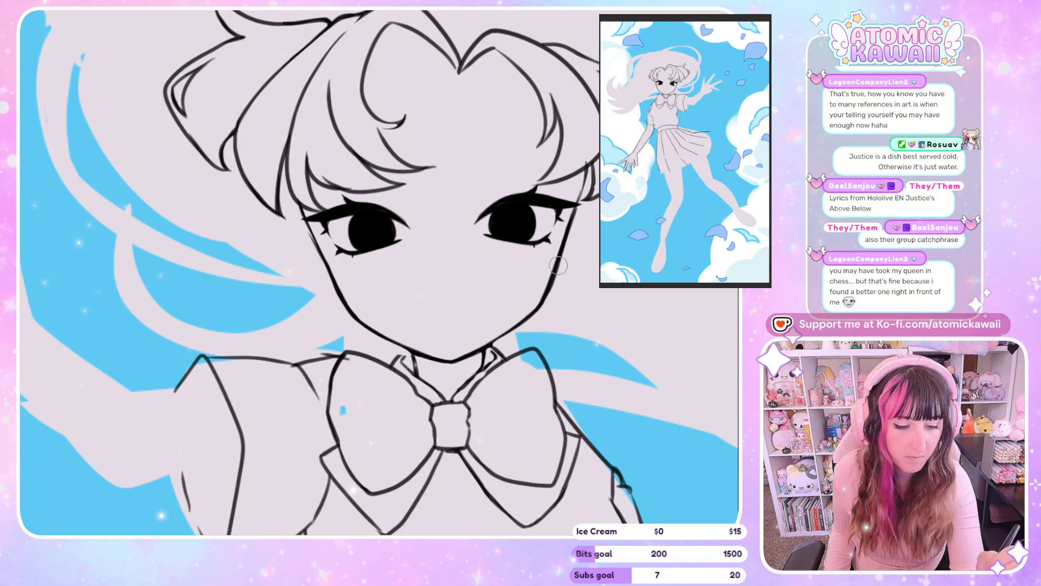
key("h")
key("h")
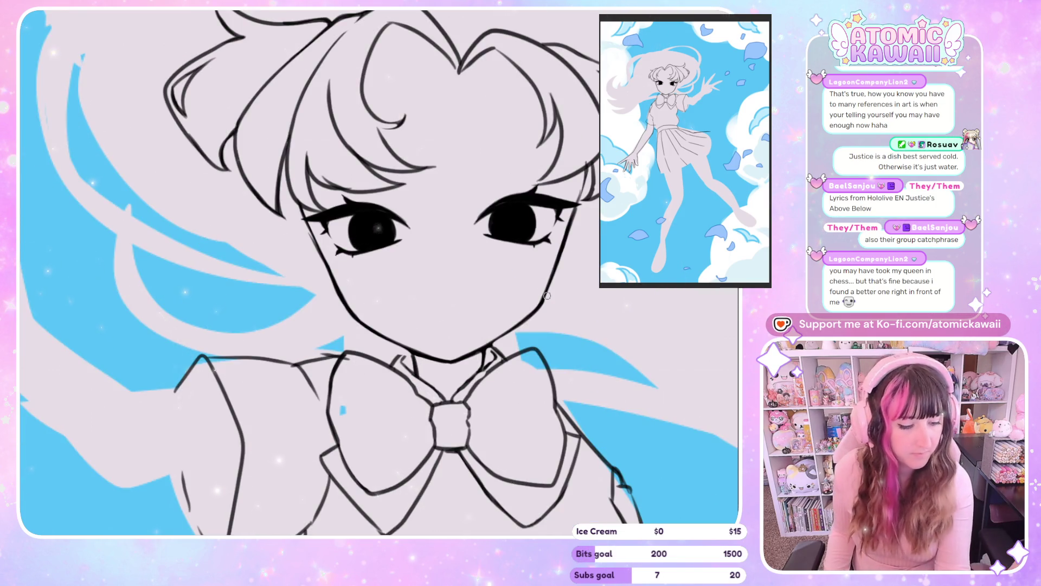
scroll(291, 233, "down", 2)
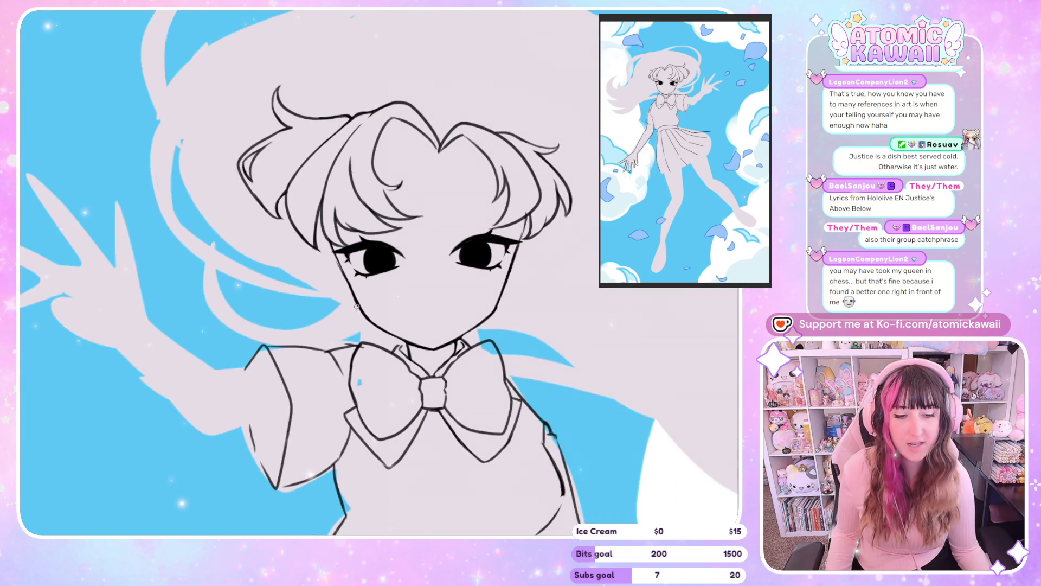
Retrace the cheek line beside the left eye and where the chin meets the neck.
key("h")
scroll(290, 233, "up", 4)
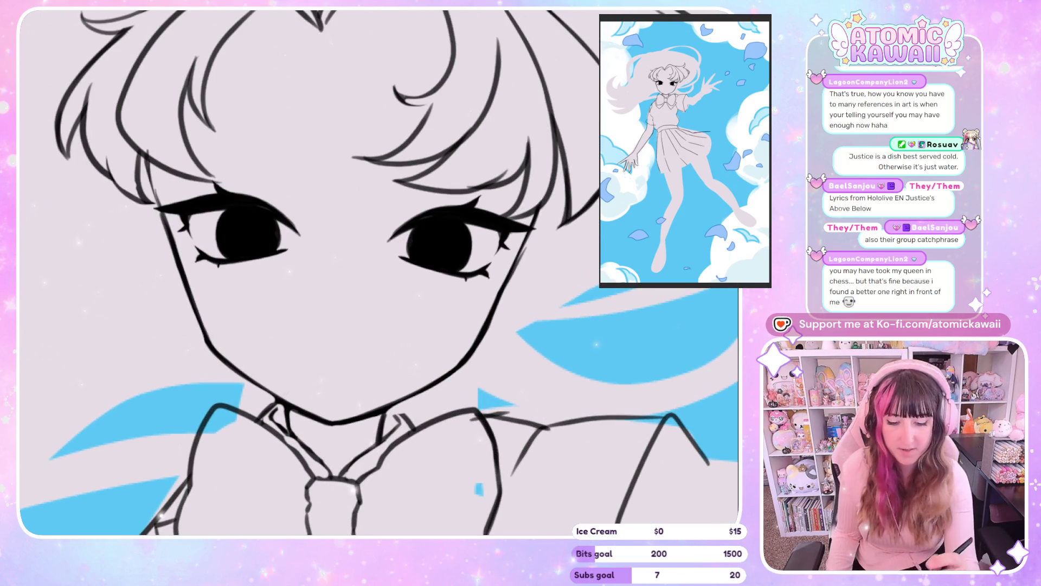
key("6")
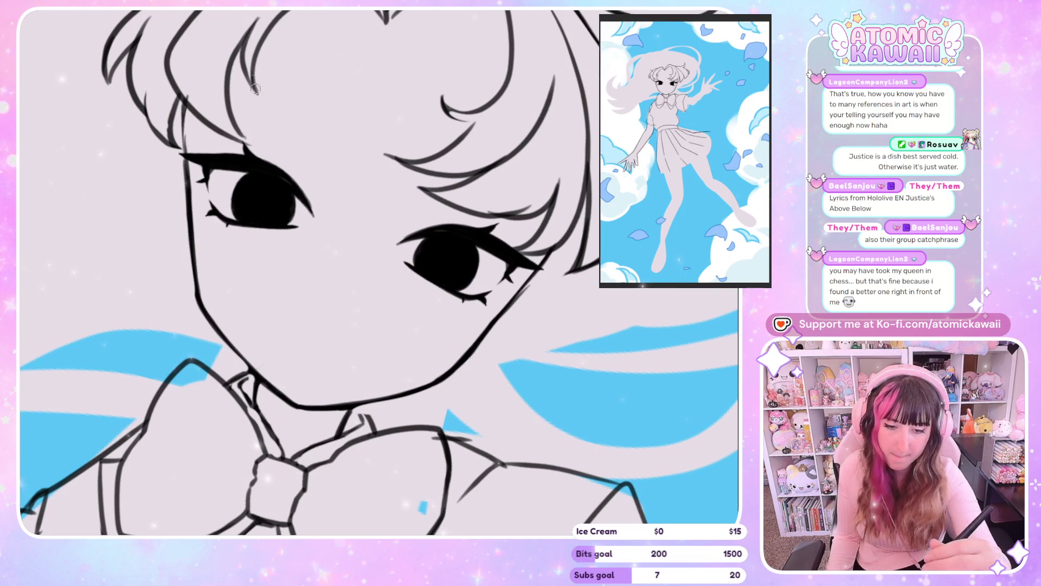
left_click_drag(189, 203, 194, 292)
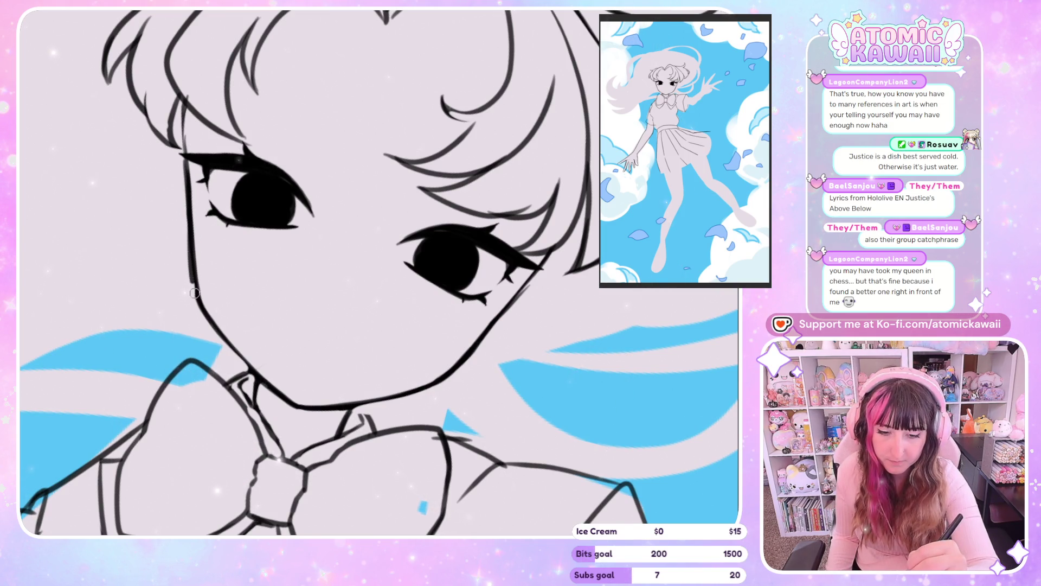
left_click_drag(188, 189, 208, 300)
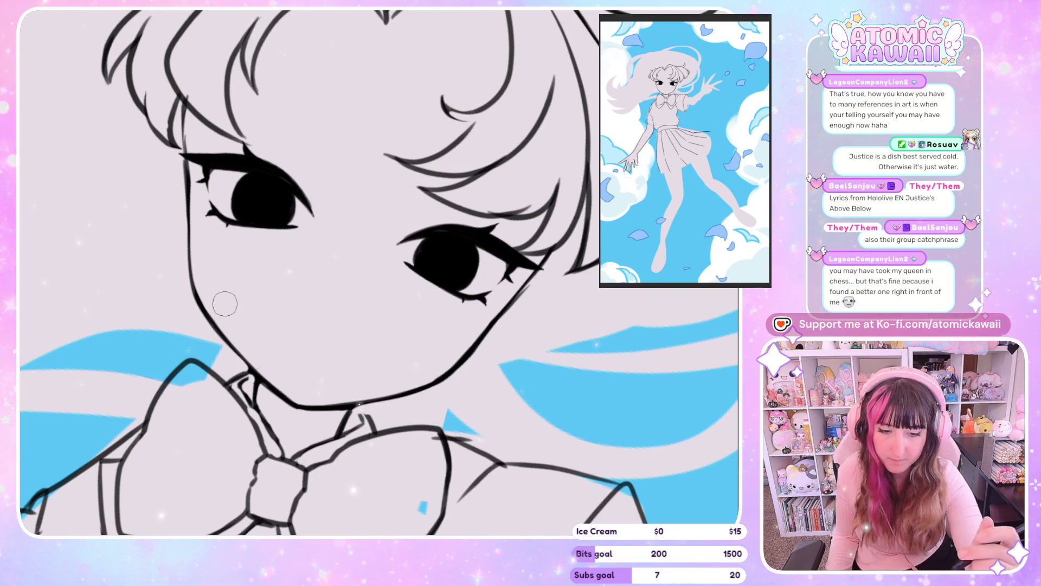
key("m")
key("m")
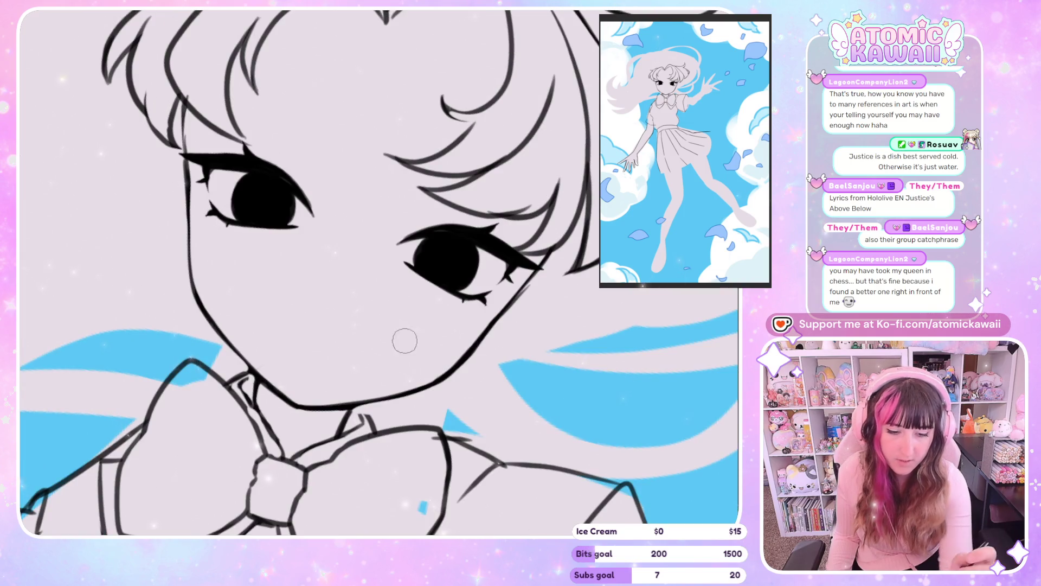
mouse_move(307, 414)
left_mouse_down()
mouse_move(337, 414)
mouse_move(294, 412)
mouse_move(349, 406)
left_mouse_up()
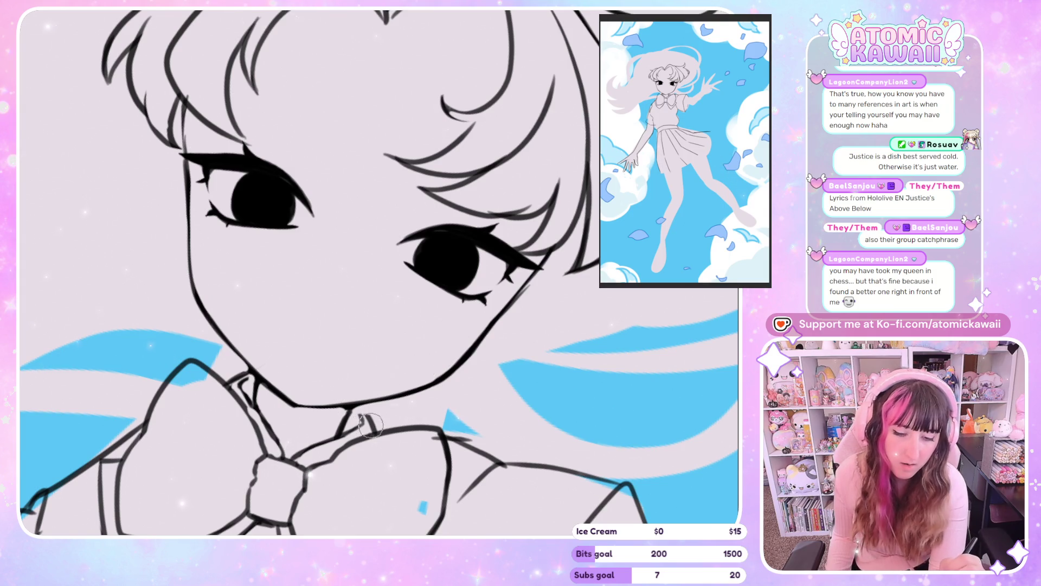
Redraw the cheek line toward the chin, add a neck stroke and strengthen the jaw.
key("m")
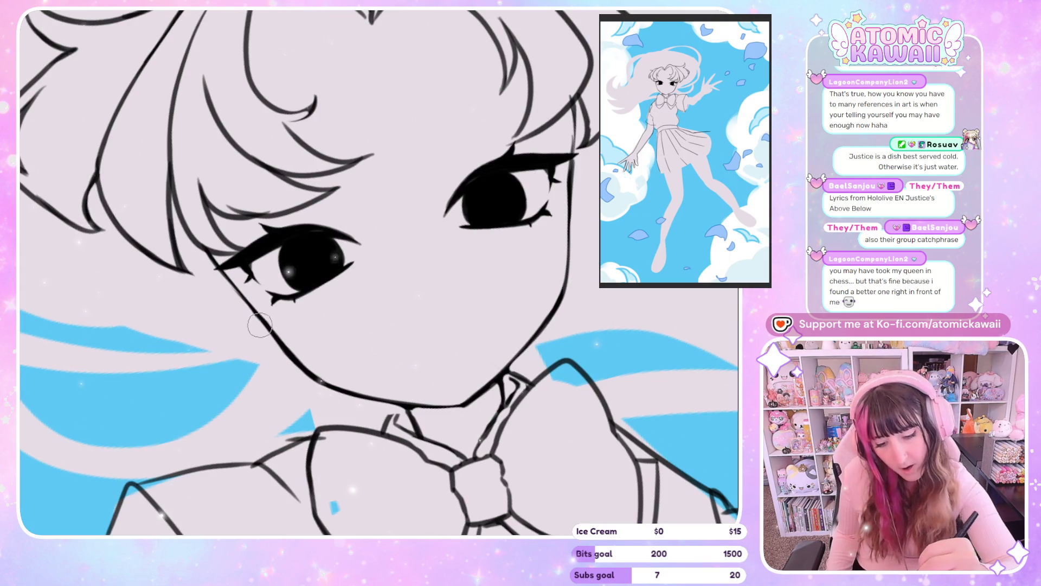
left_click_drag(255, 304, 320, 371)
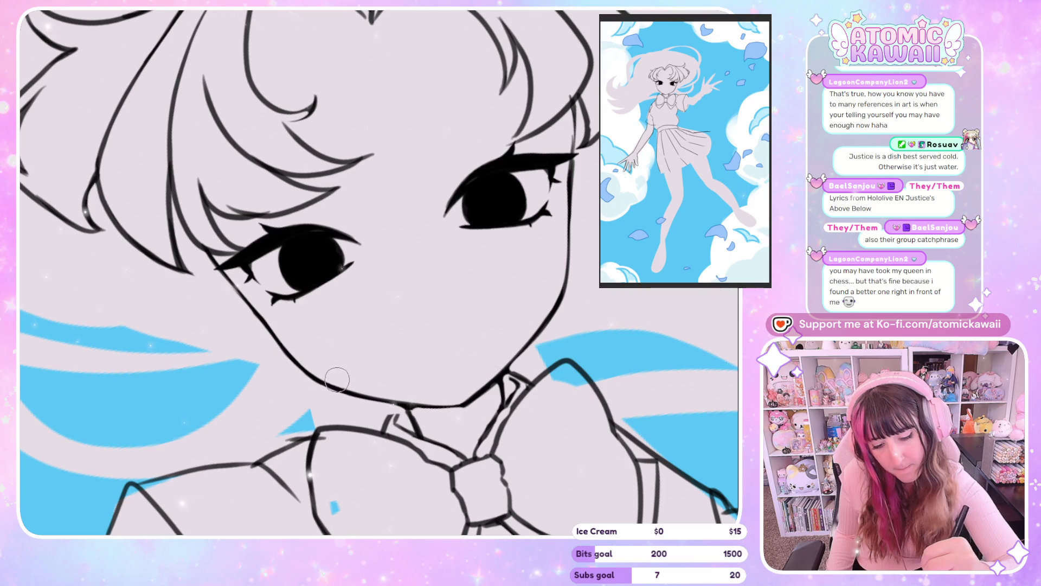
key("h")
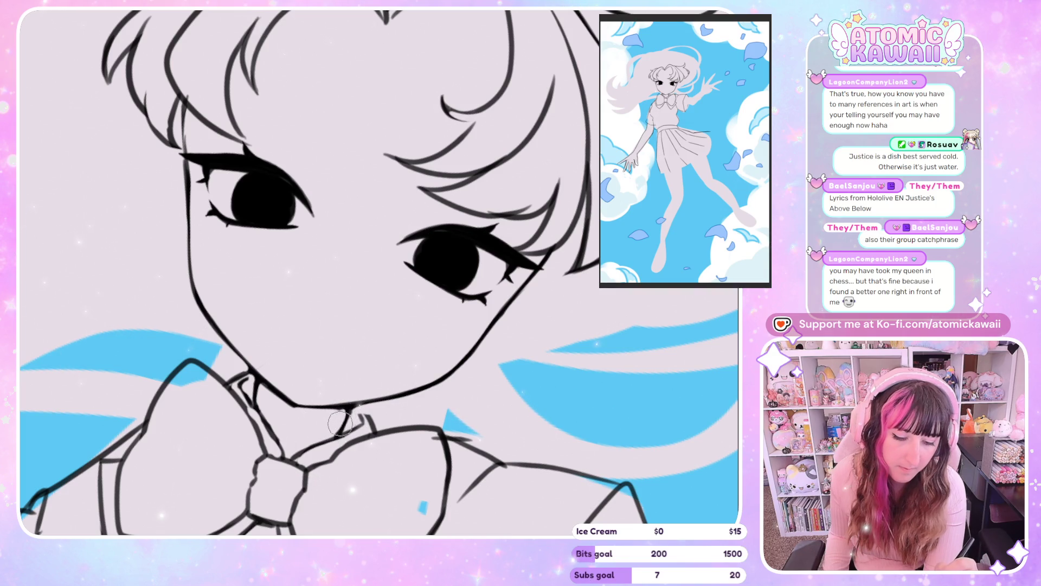
key("h")
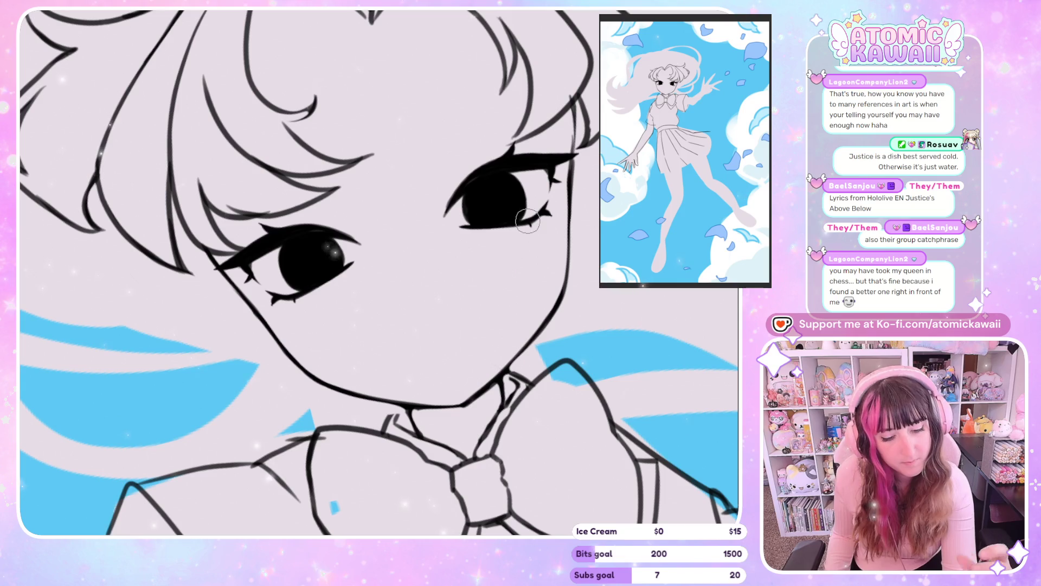
left_click_drag(500, 374, 507, 400)
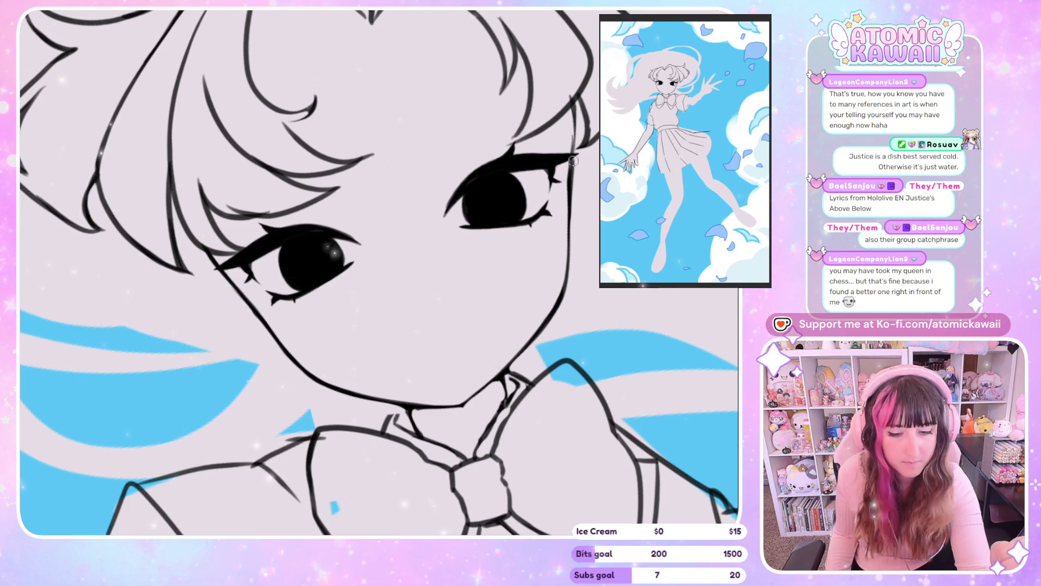
key("m")
key("m")
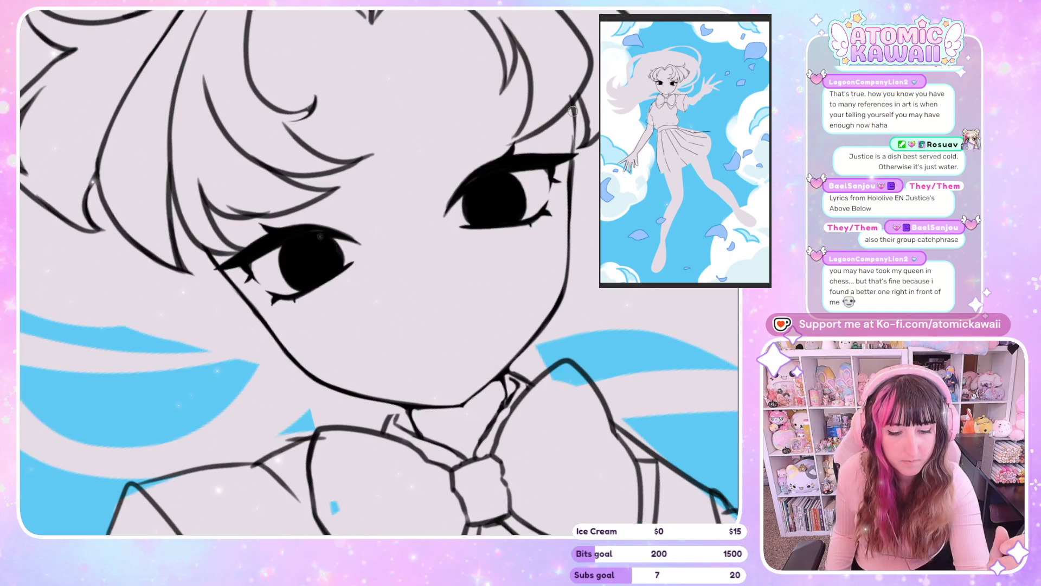
left_click_drag(394, 404, 459, 405)
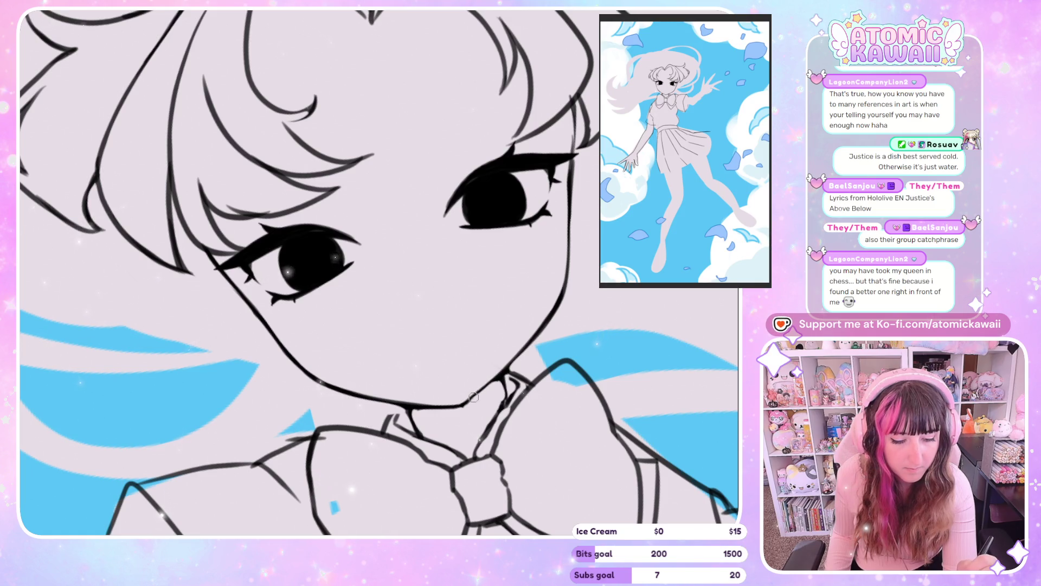
Darken the lines at the chin and collar, comparing in mirrored view.
key("m")
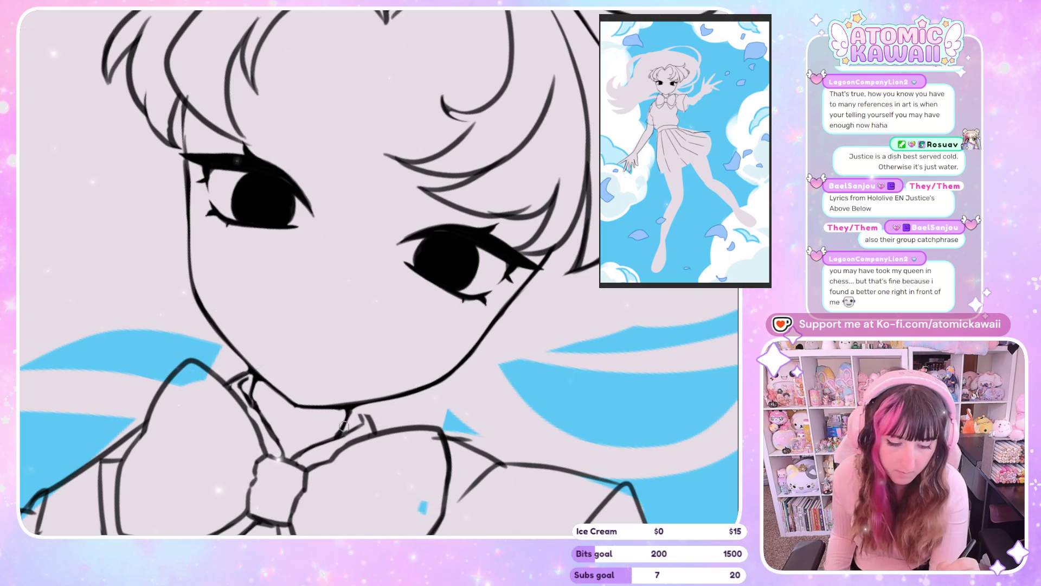
key("m")
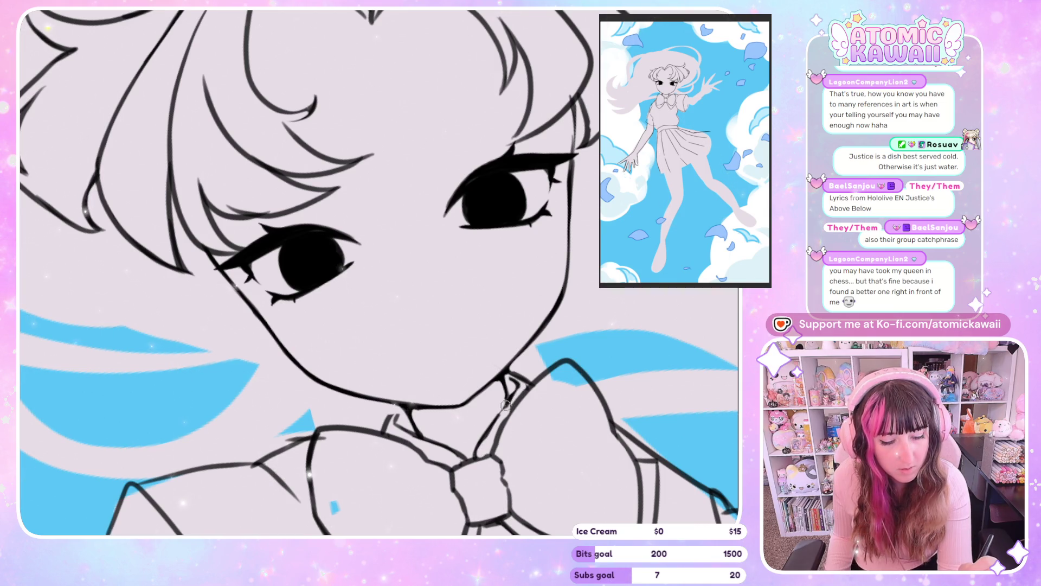
key("m")
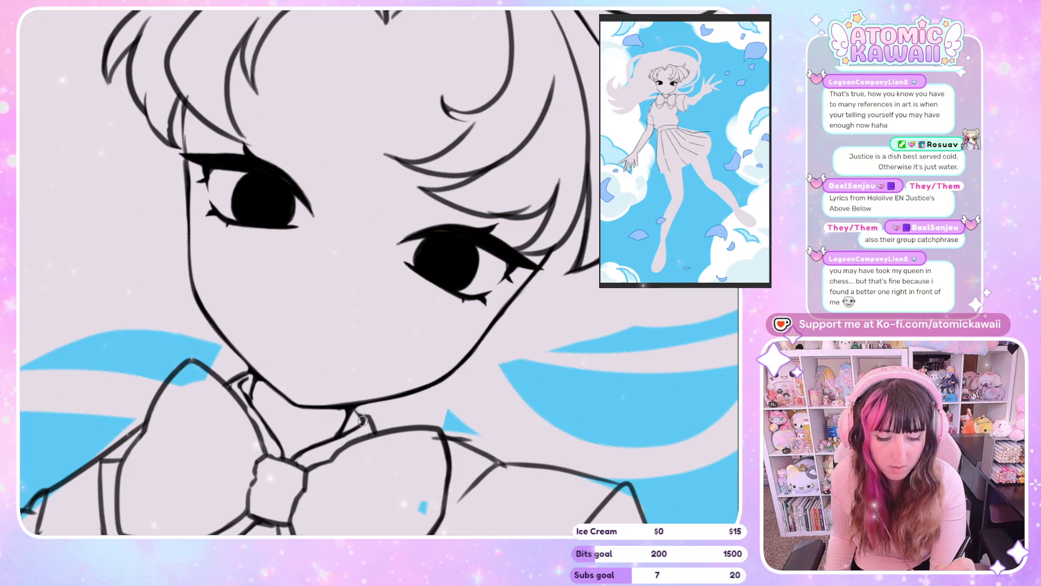
left_click_drag(358, 403, 364, 407)
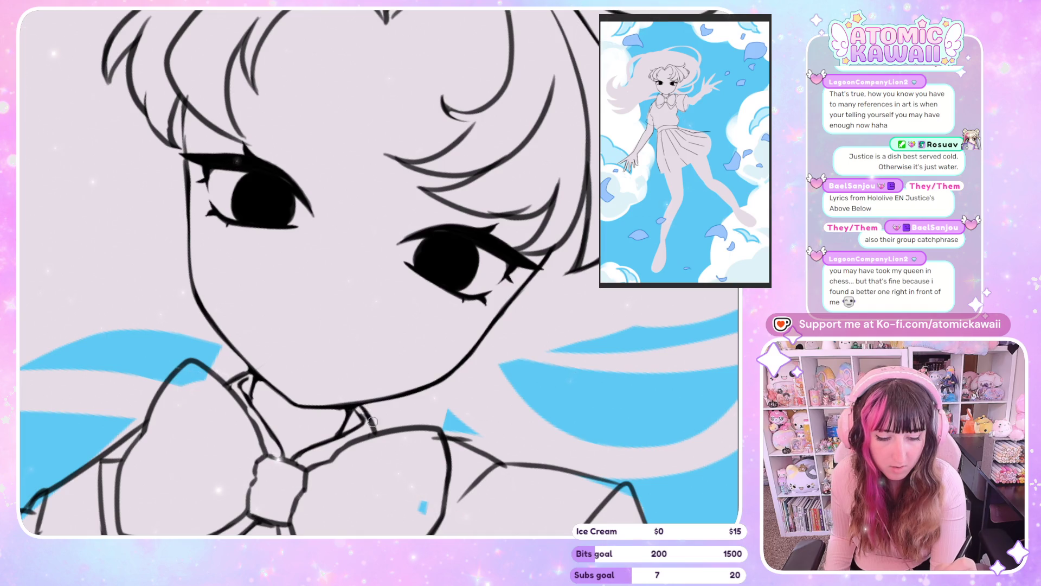
key("m")
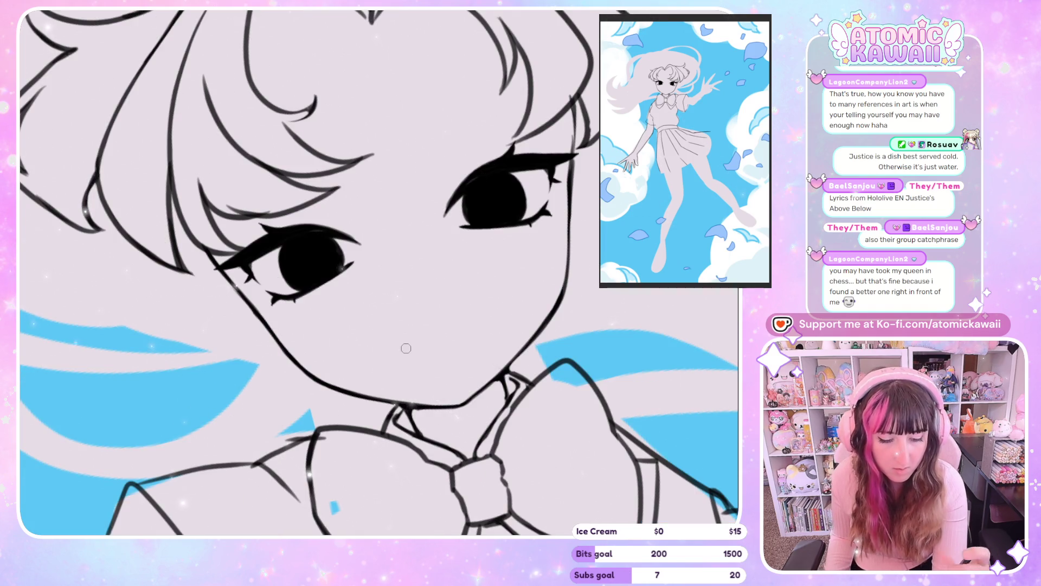
key("m")
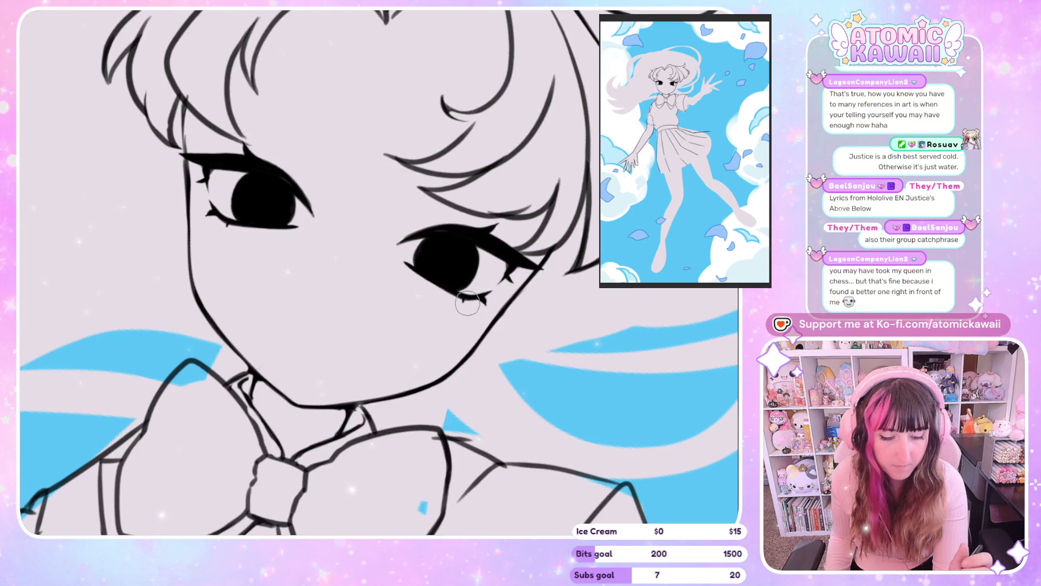
scroll(493, 23, "down", 10)
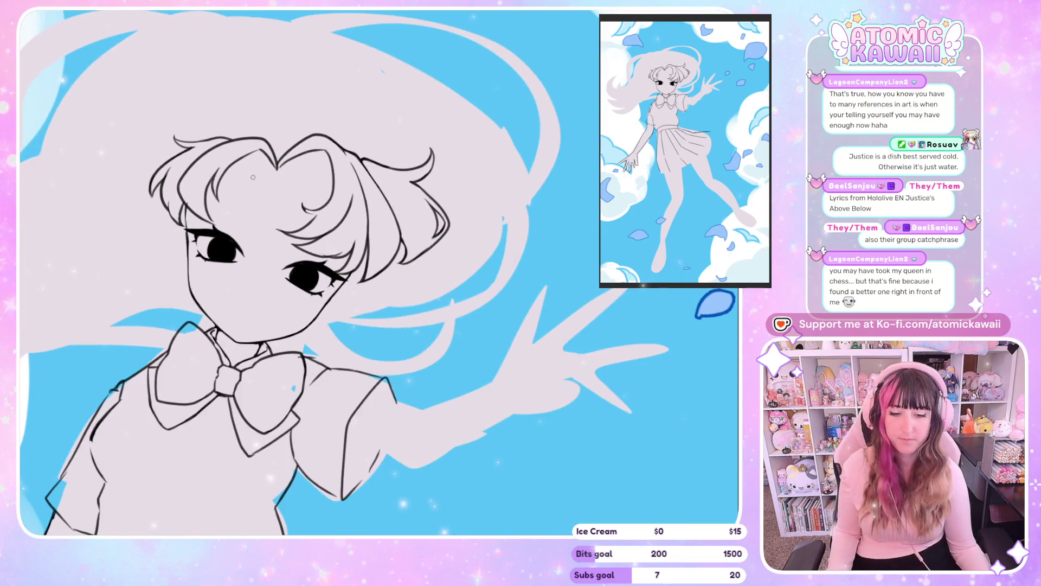
Straighten the canvas rotation upright and show the pink sketch layer under the lineart.
scroll(272, 136, "down", 5)
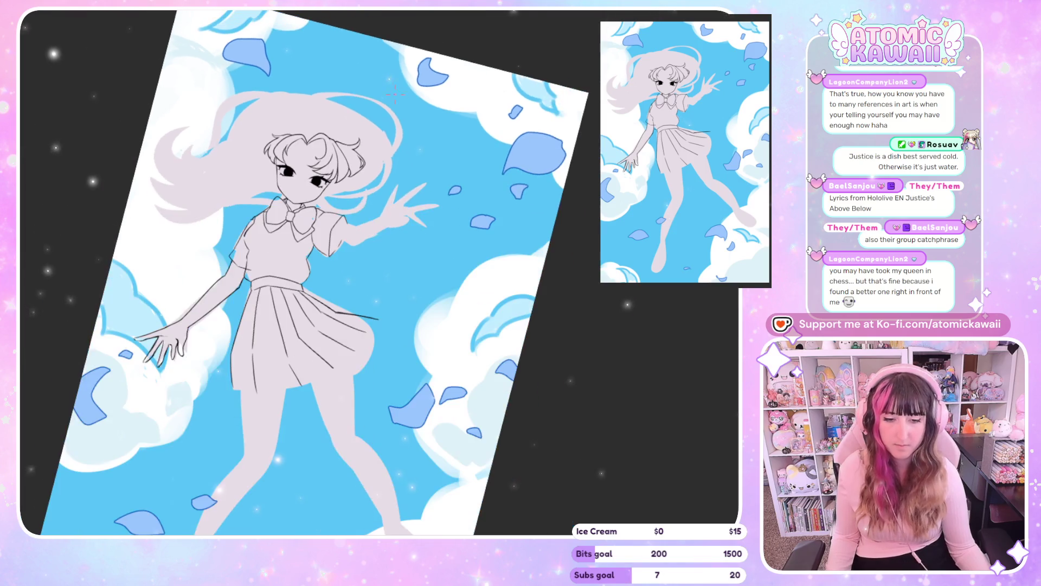
scroll(272, 136, "up", 5)
key("5")
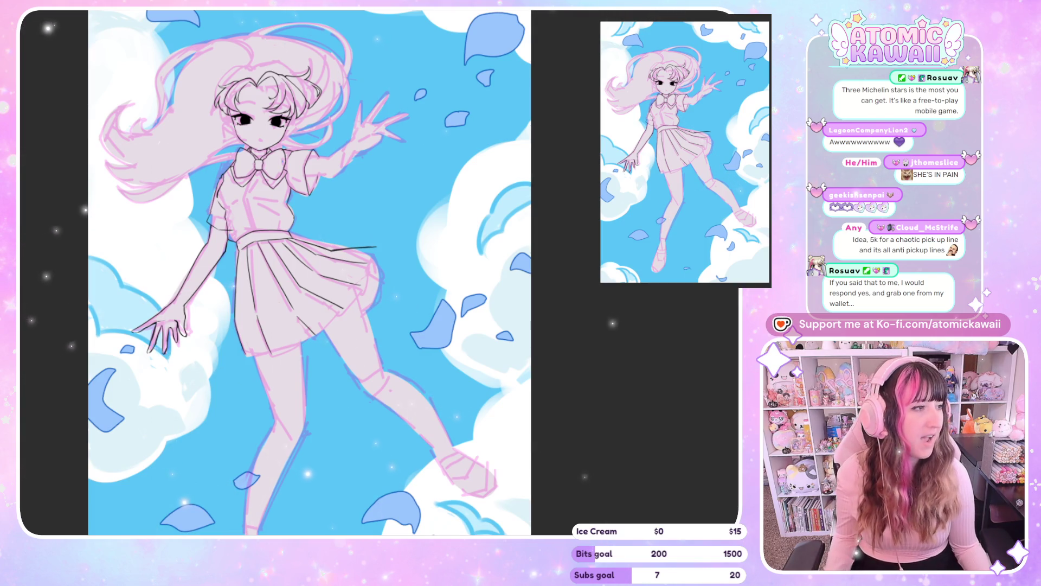
scroll(266, 321, "up", 5)
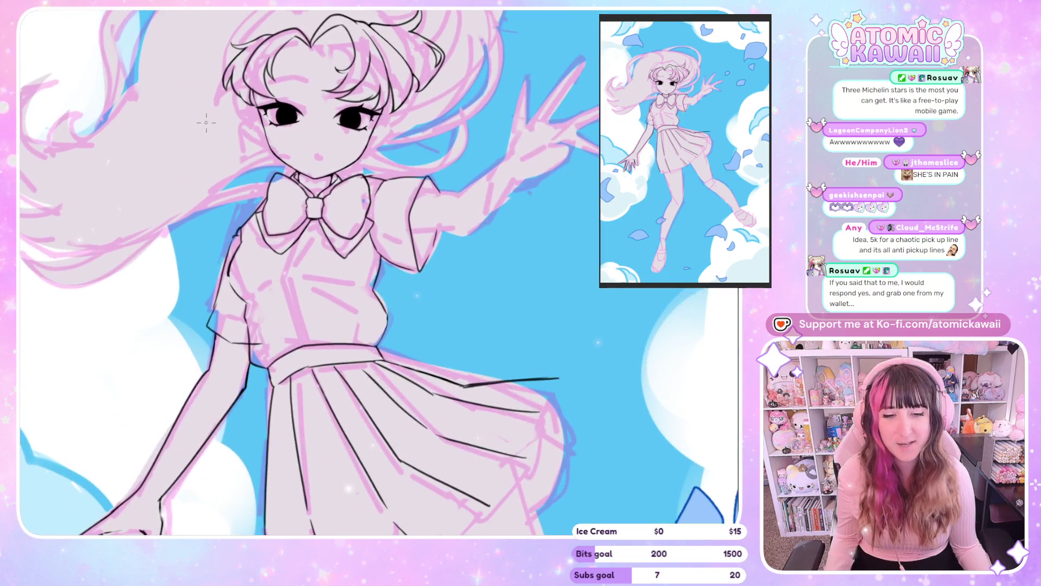
Zoom and tilt the view in close on the girl's face and bow.
left_click_drag(292, 365, 349, 121)
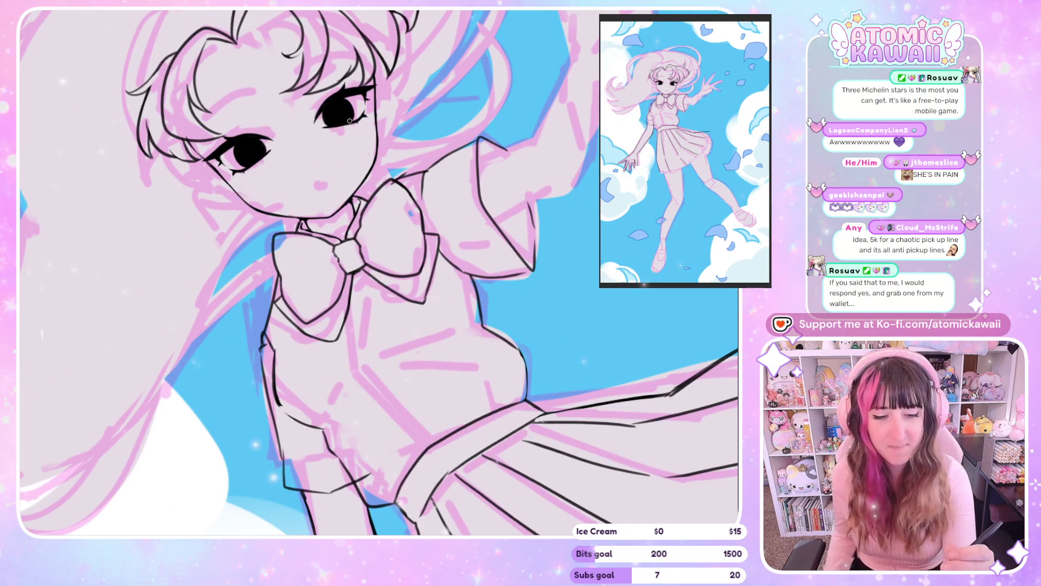
left_click_drag(338, 73, 319, 191)
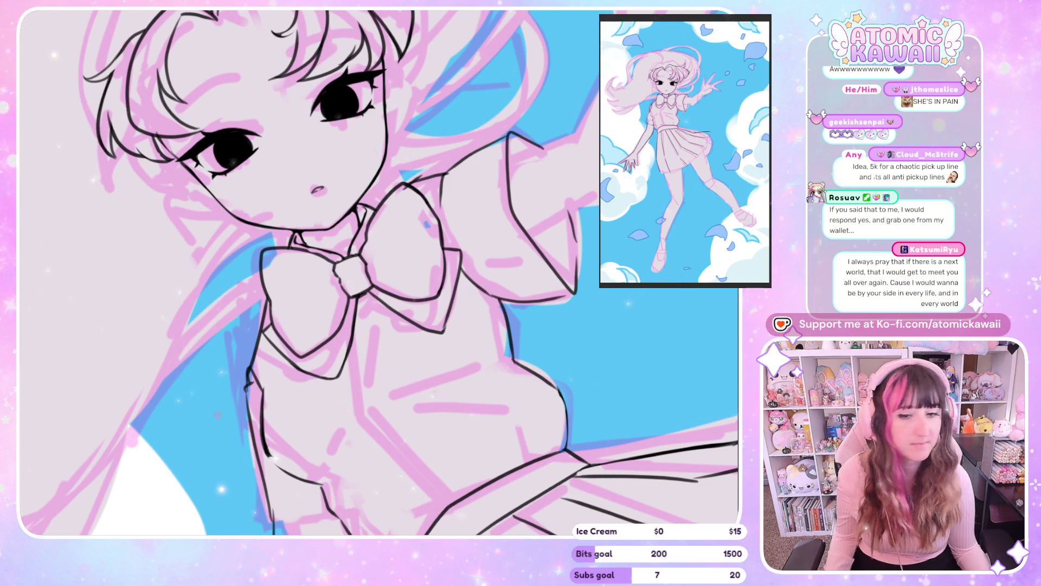
scroll(323, 208, "up", 3)
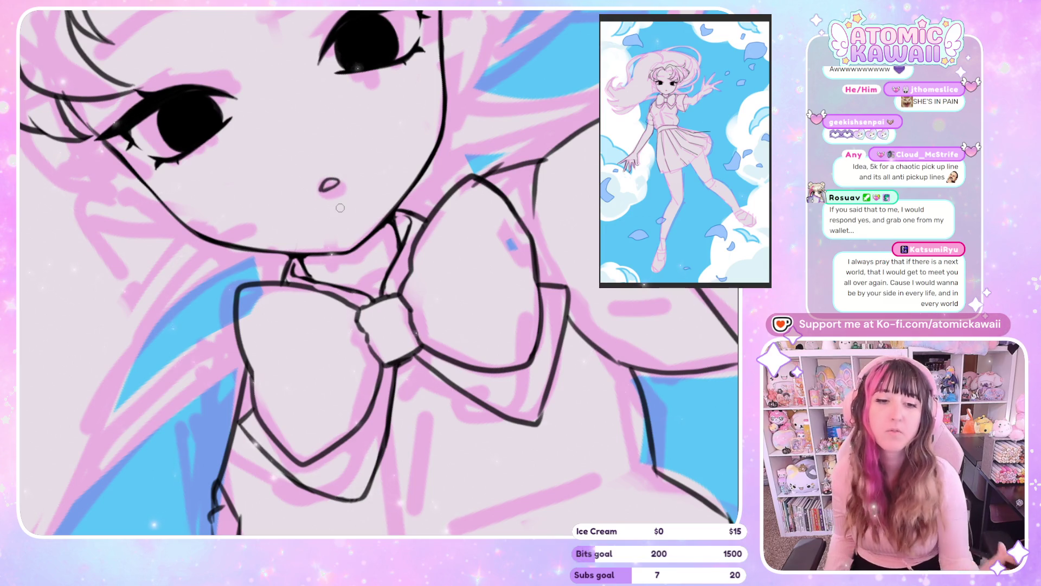
scroll(309, 217, "down", 5)
scroll(164, 87, "up", 5)
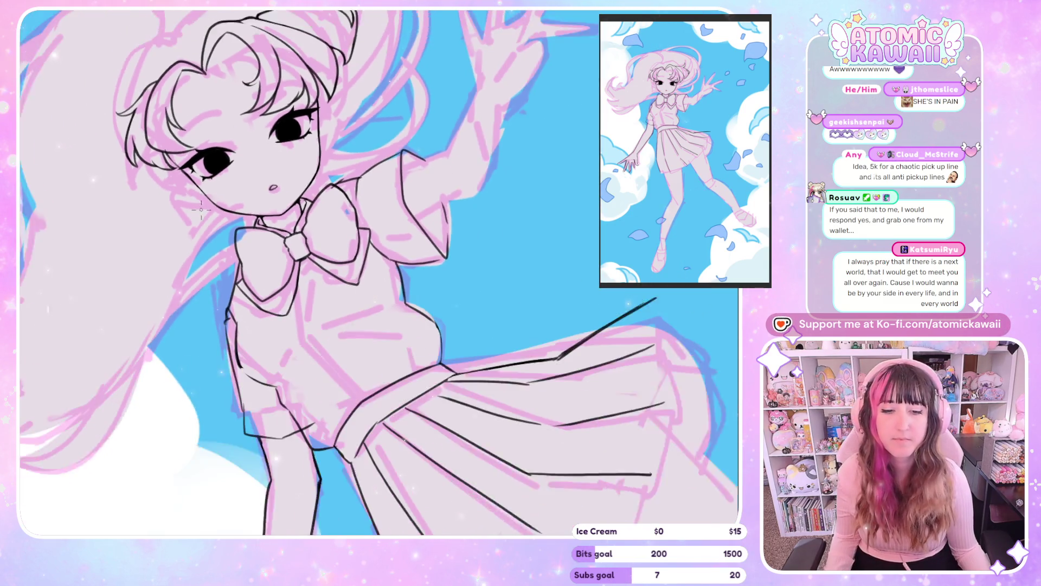
scroll(164, 88, "up", 2)
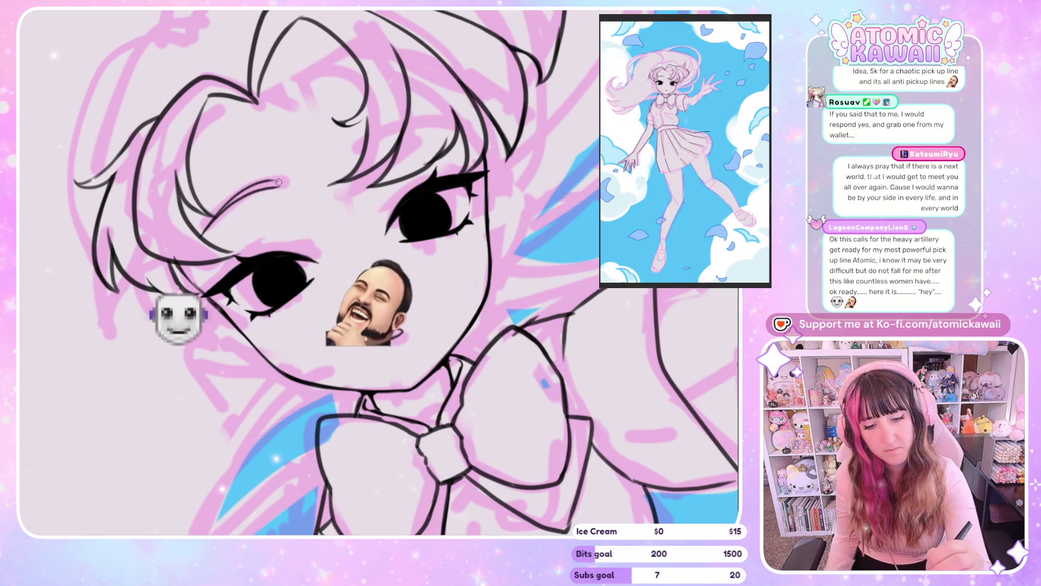
Ink the brows, checking the face mirrored and upright, then select the eyebrow area.
key("h")
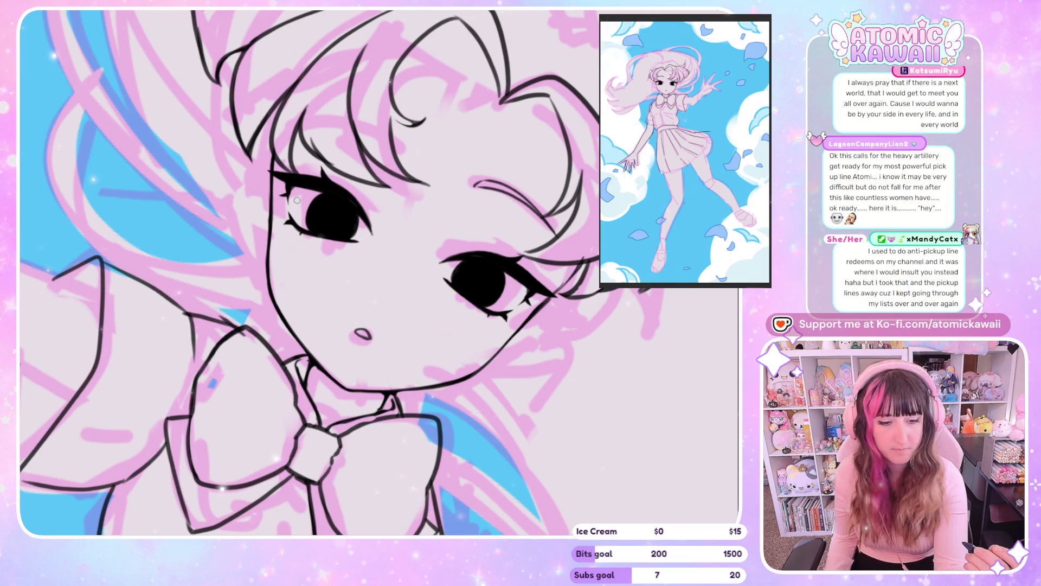
key("h")
key("h")
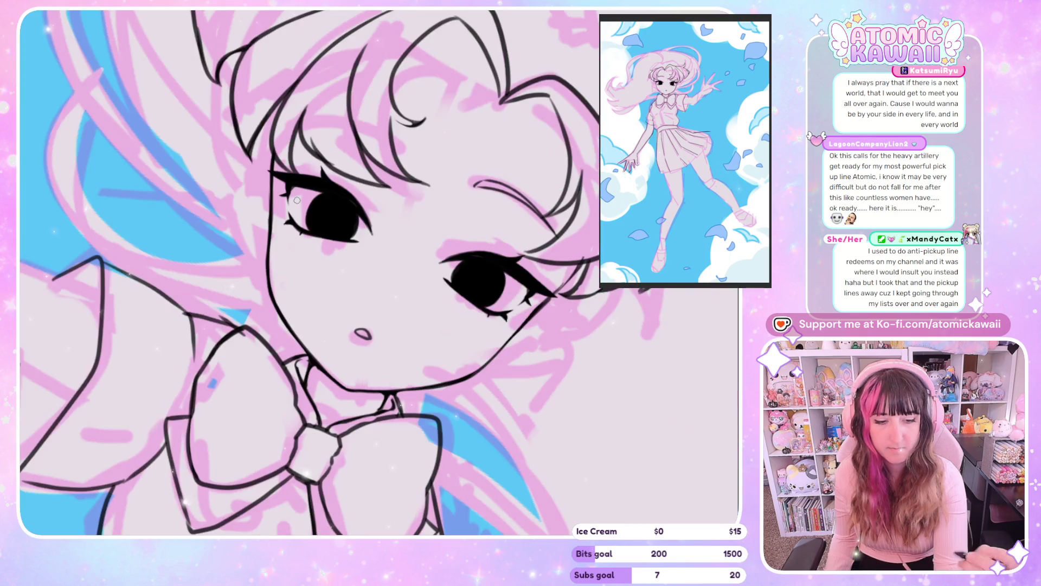
key("h")
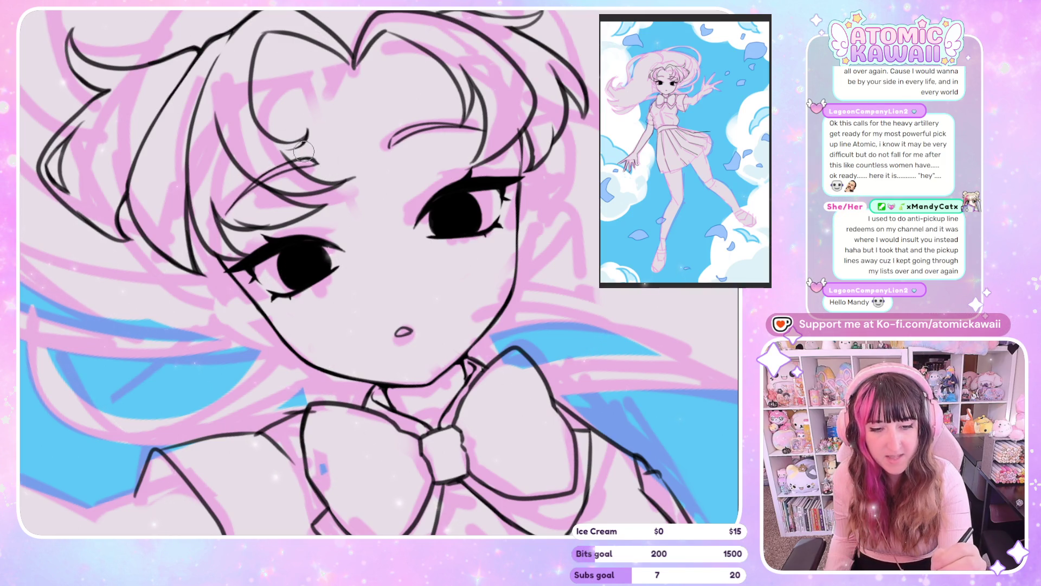
key("h")
key("Home")
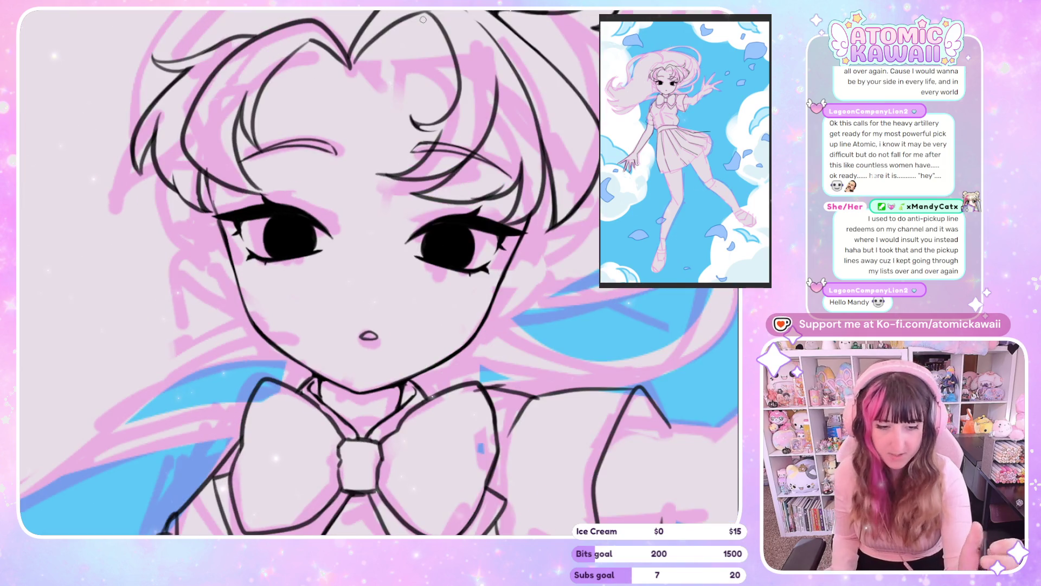
key("h")
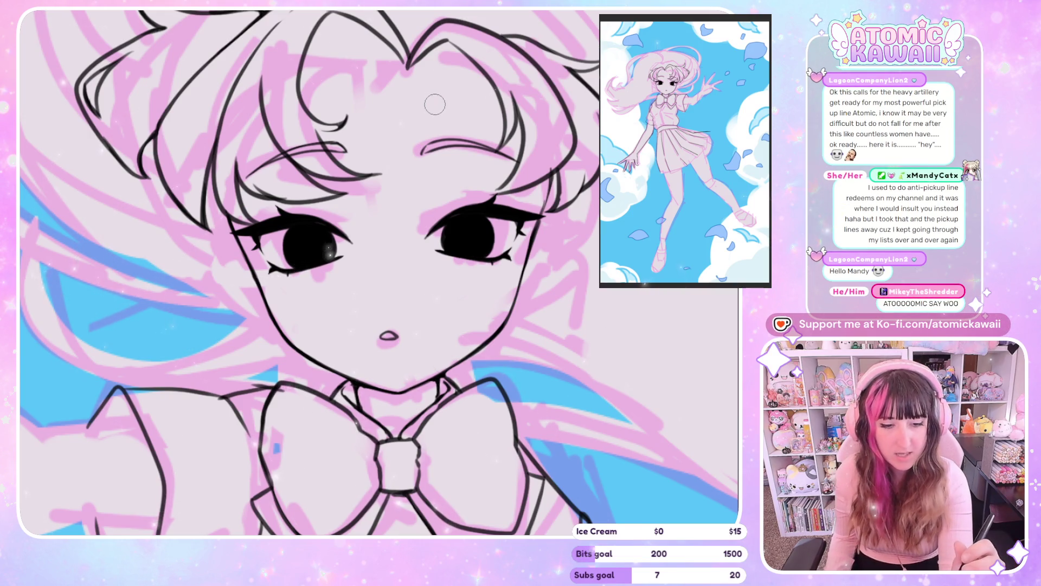
left_click_drag(378, 137, 542, 183)
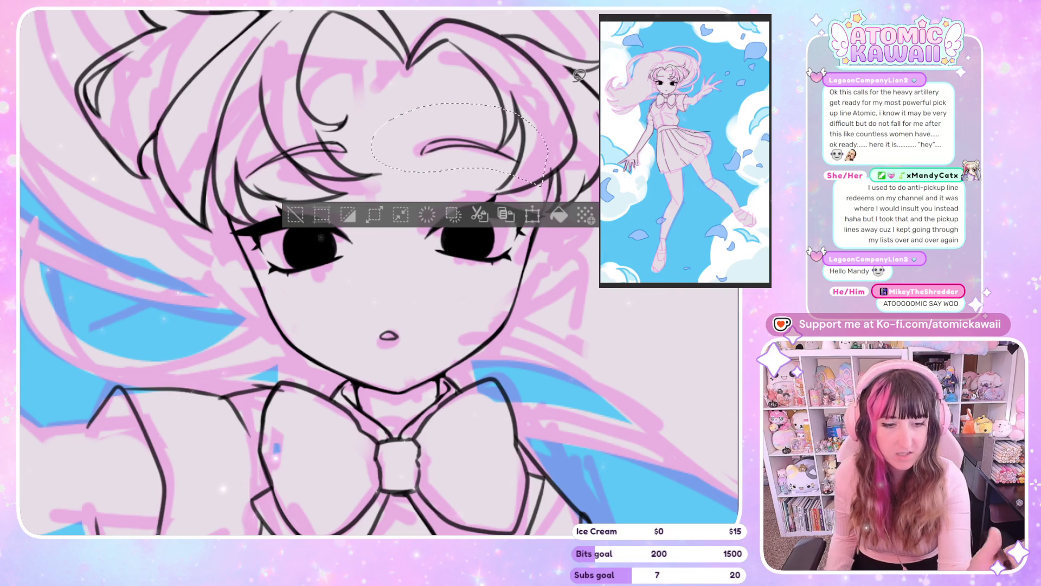
Transform the selected eyebrow, moving it slightly right and down, and commit.
left_click(528, 216)
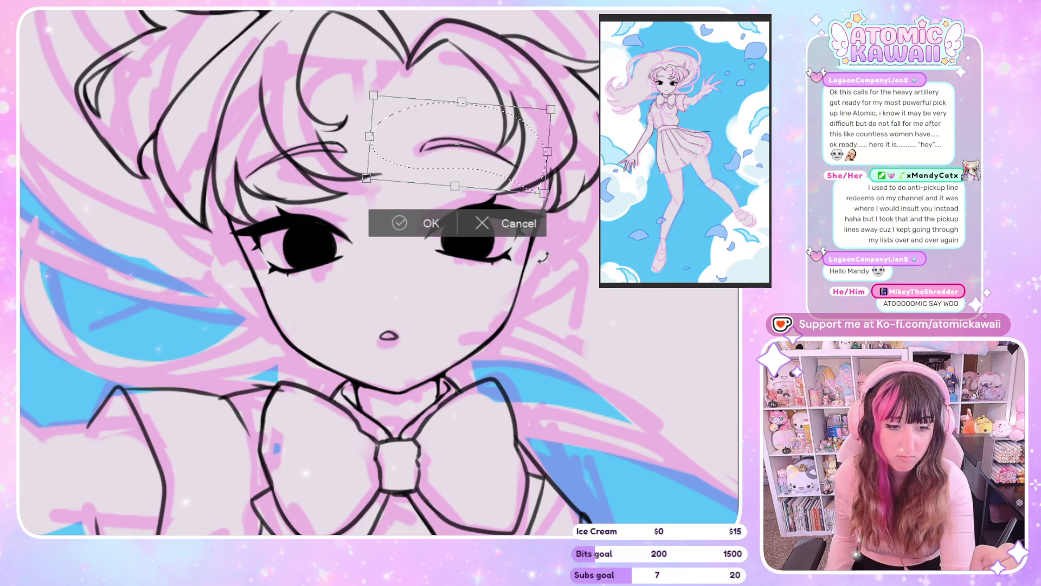
left_click_drag(516, 178, 531, 181)
key("h")
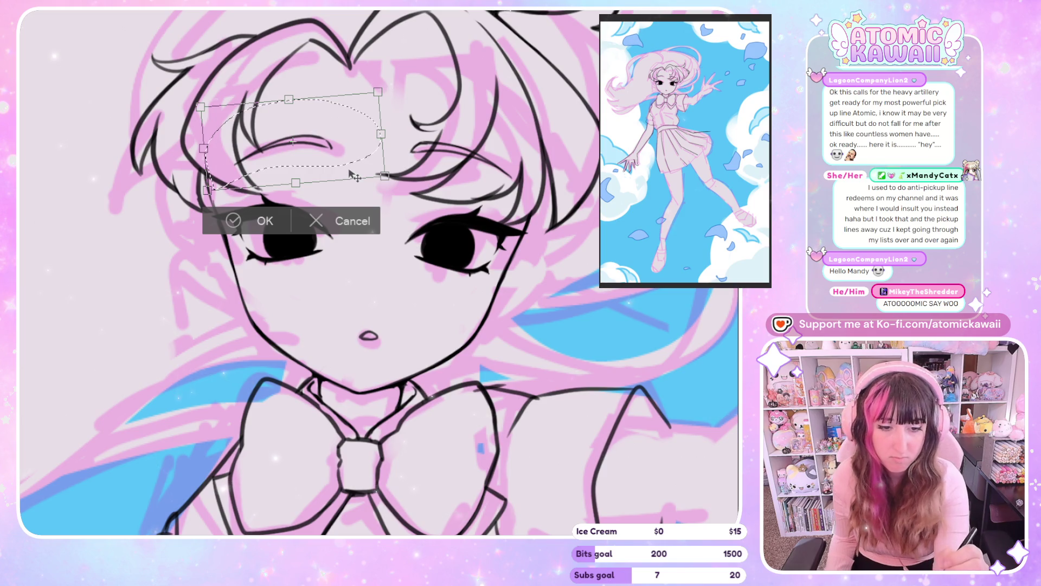
key("h")
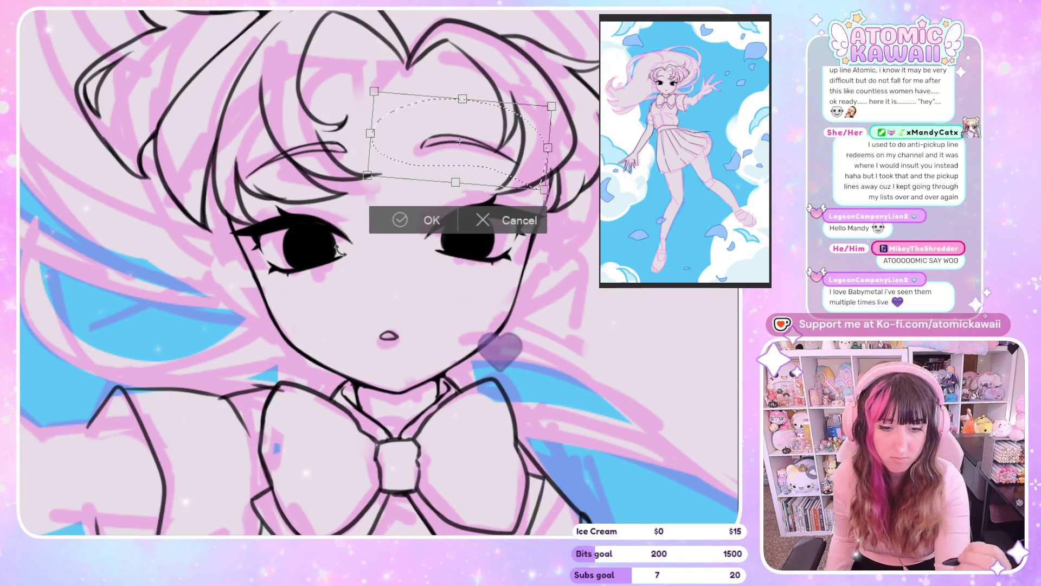
key("Return")
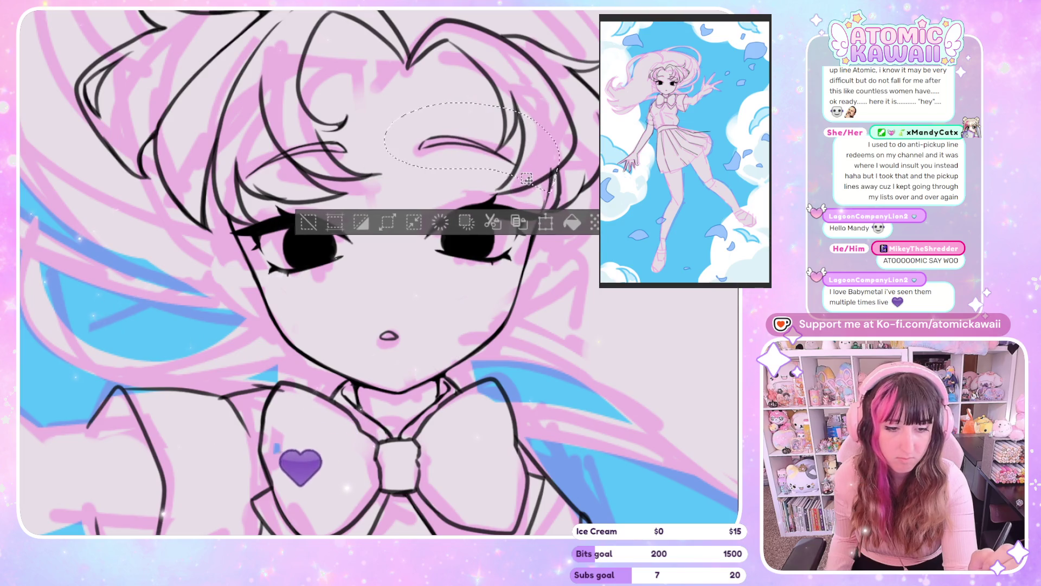
Re-transform the eyebrow, nudging it a few pixels up, and confirm its position.
key("ctrl+t")
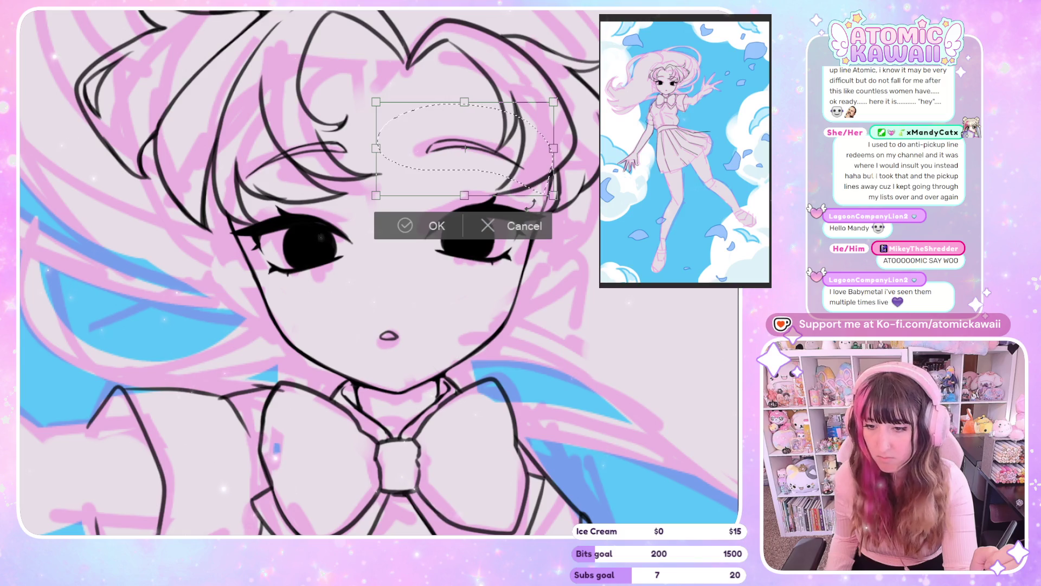
left_click_drag(531, 192, 533, 184)
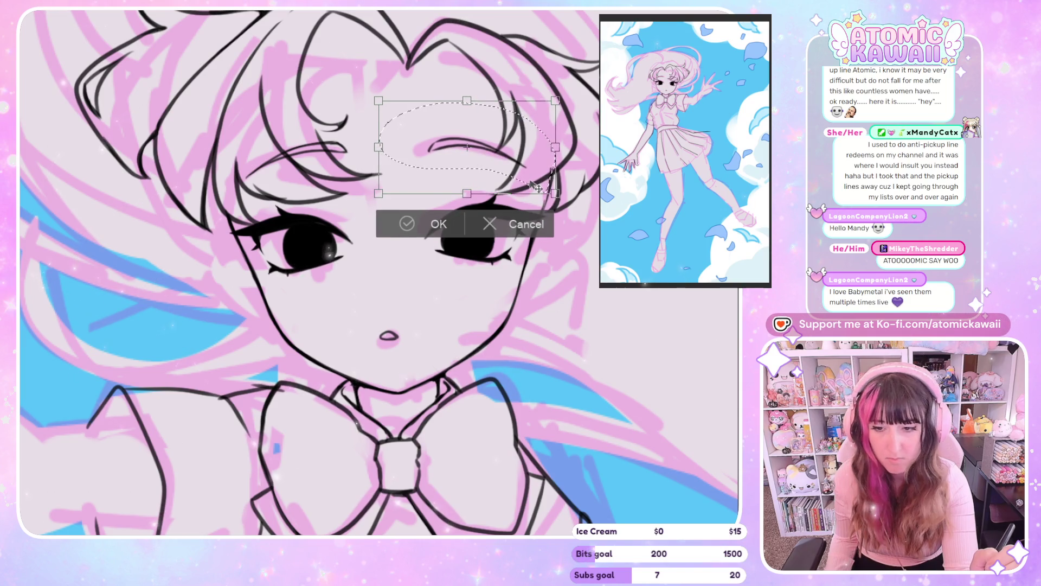
key("h")
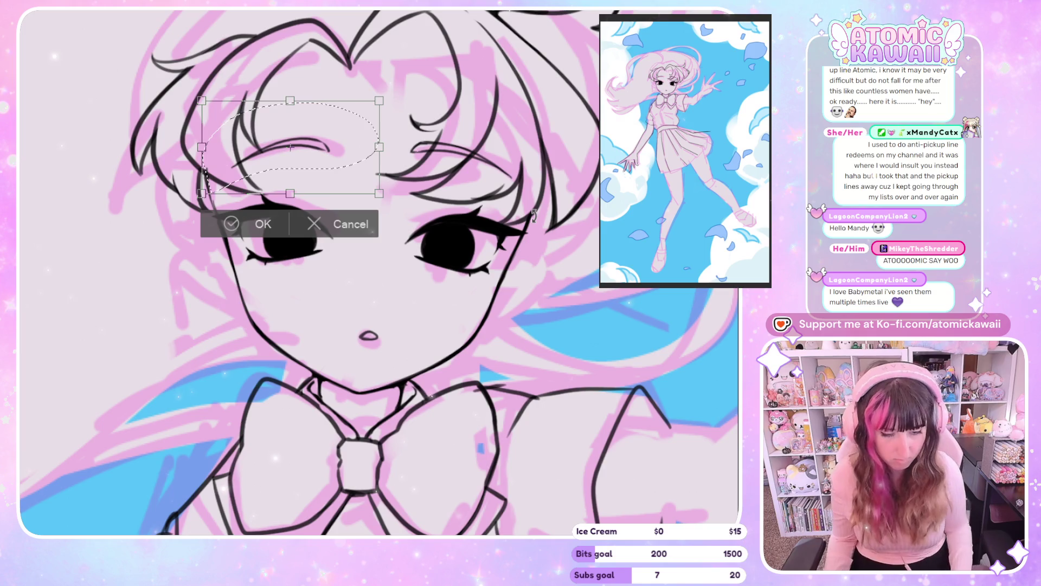
left_click_drag(533, 213, 533, 216)
key("Up")
key("Up")
key("Up")
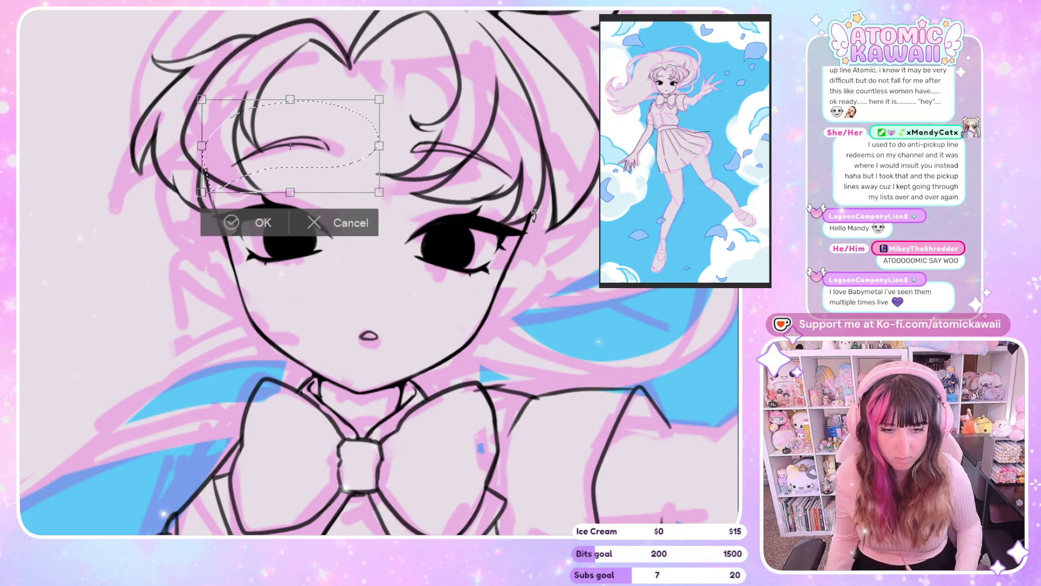
left_click(261, 228)
key("h")
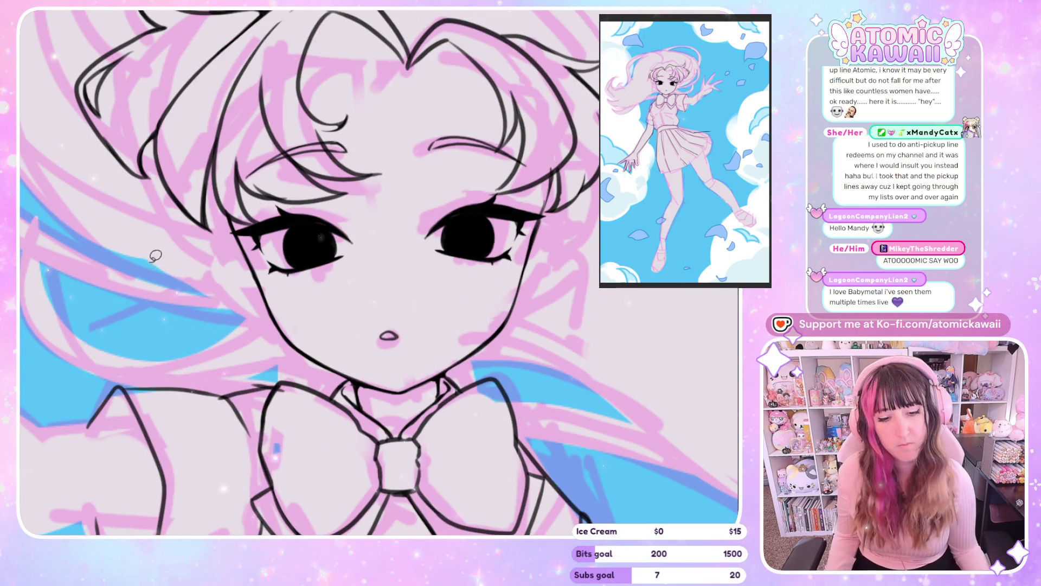
scroll(155, 256, "down", 6)
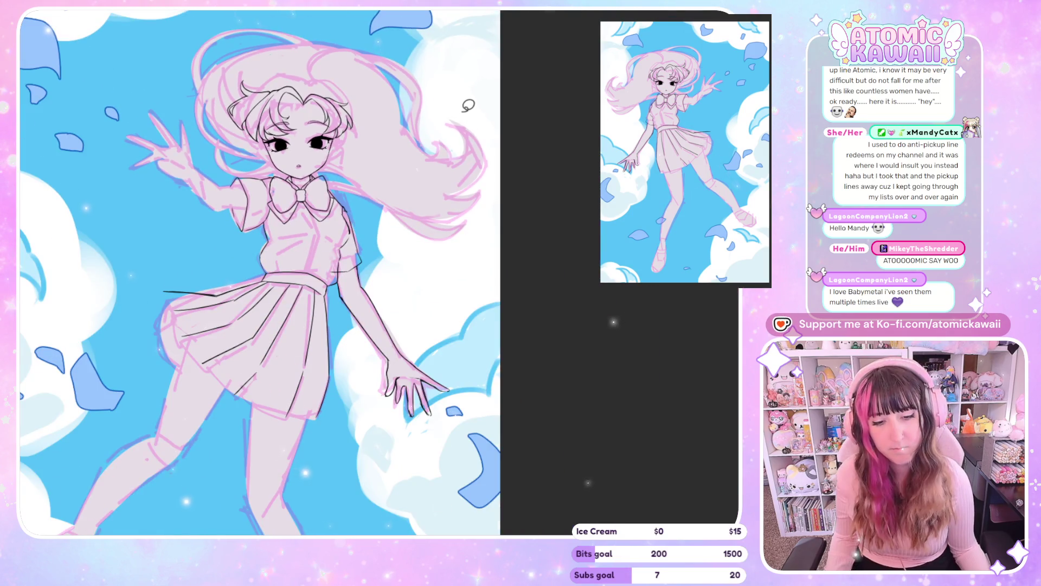
key("h")
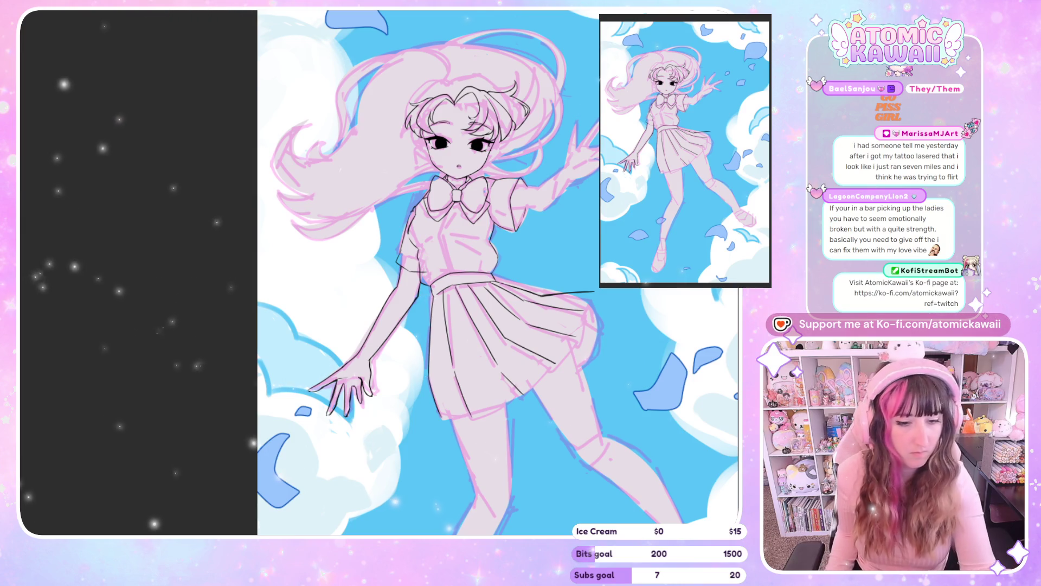
scroll(440, 302, "down", 2)
scroll(440, 302, "up", 5)
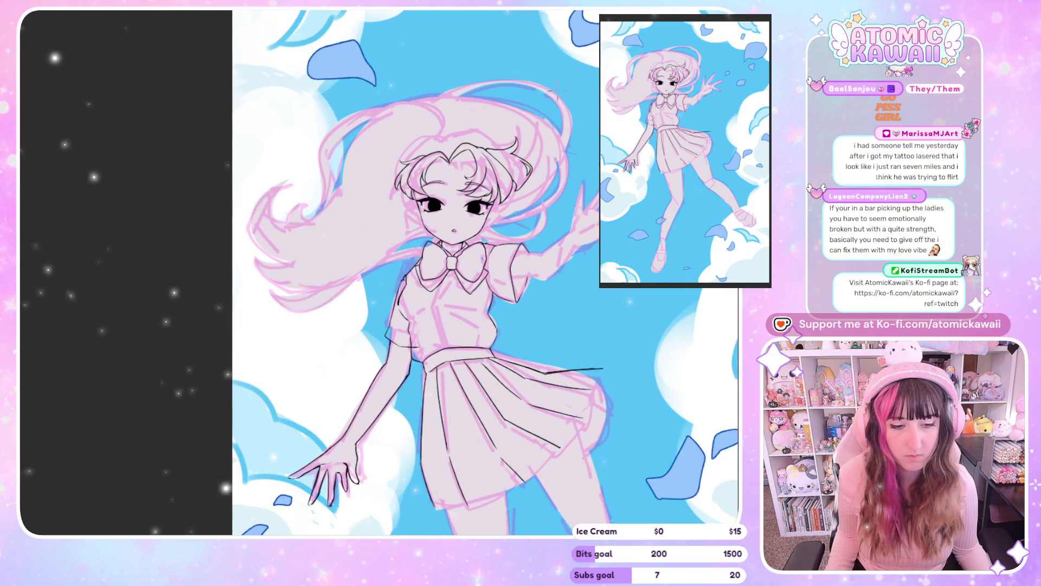
scroll(466, 199, "up", 1)
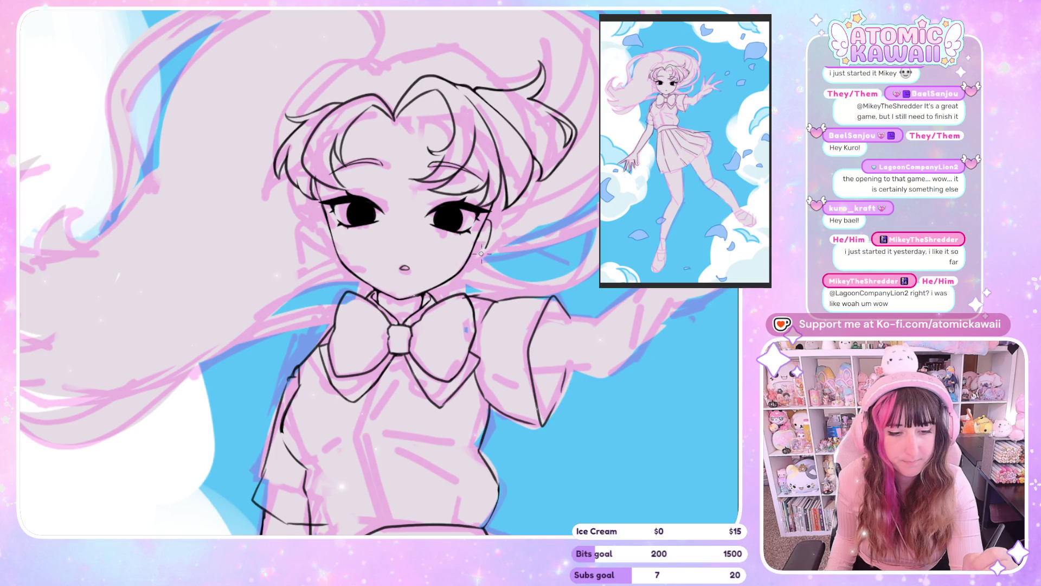
key("h")
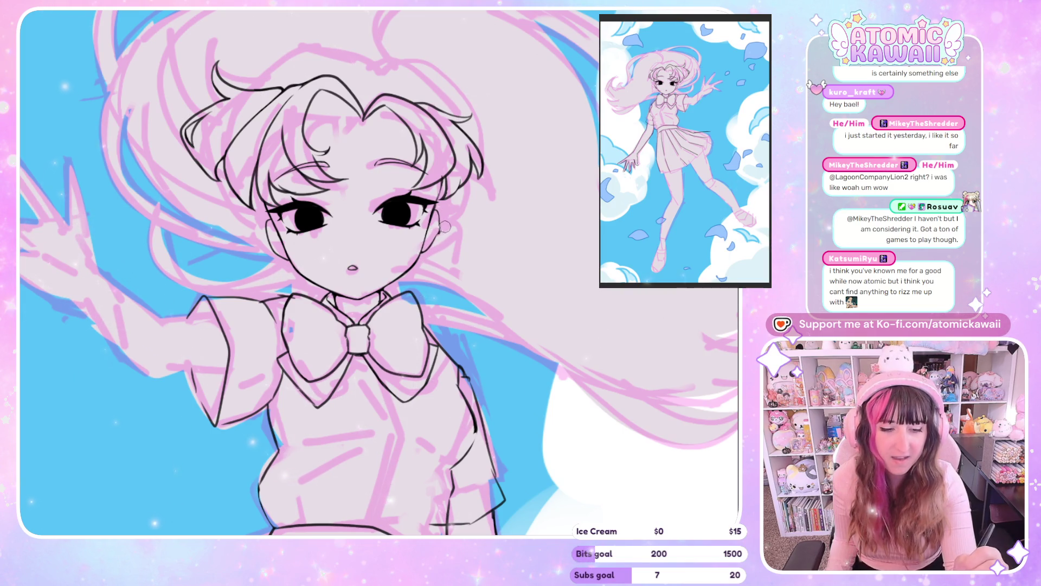
scroll(493, 241, "up", 3)
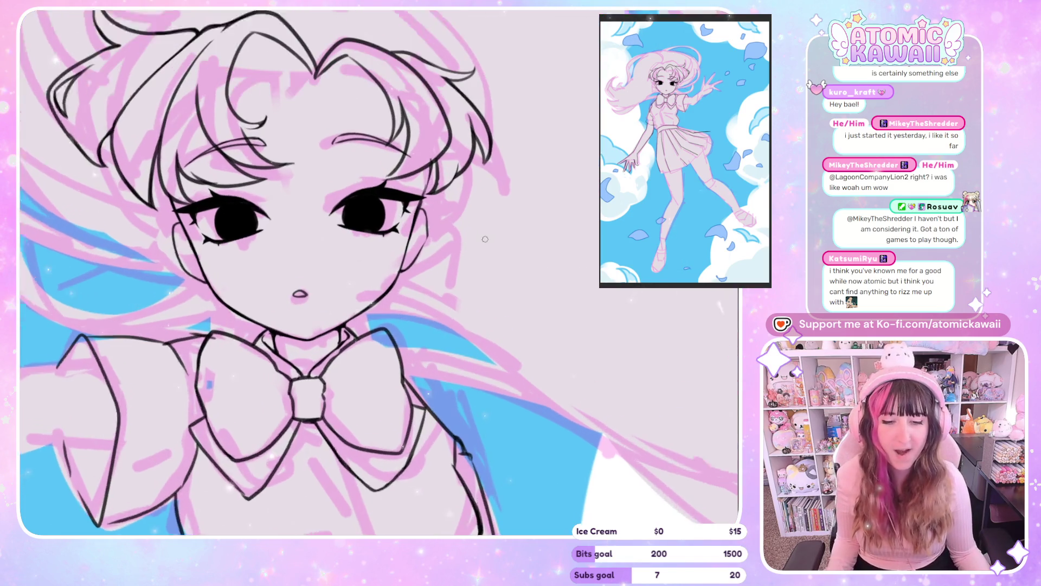
scroll(493, 241, "right", 5)
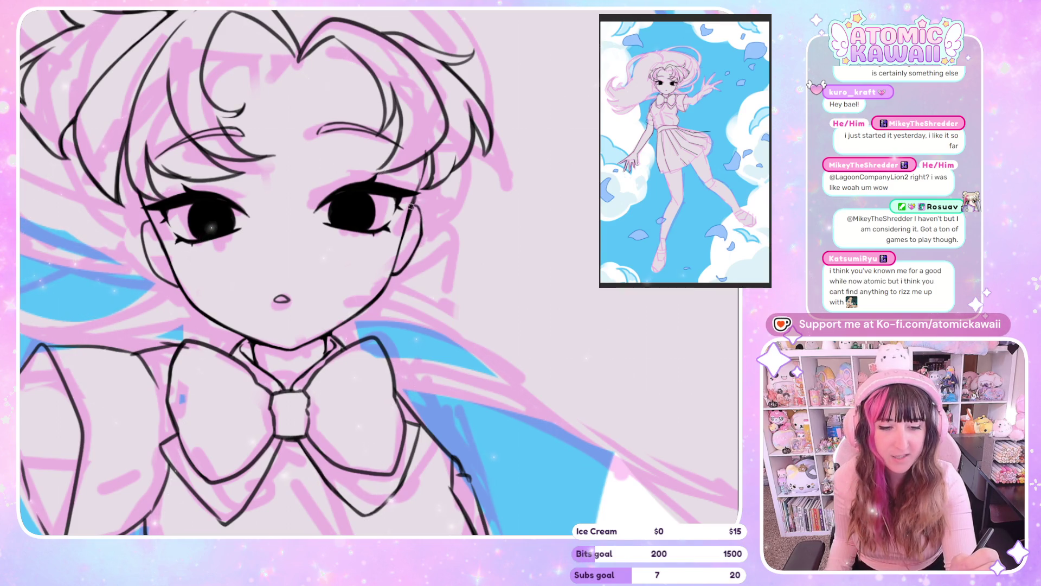
scroll(423, 223, "left", 5)
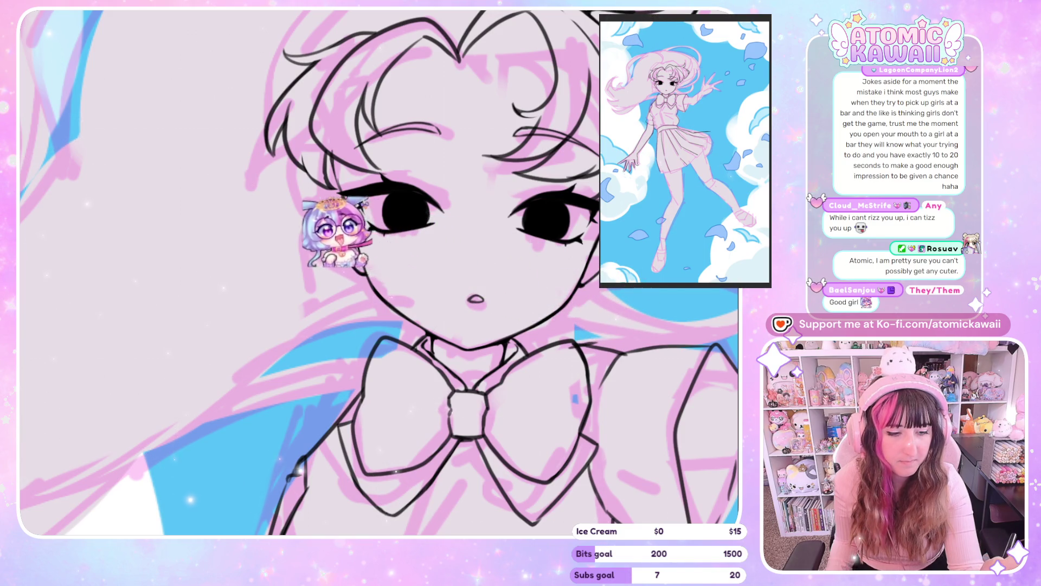
scroll(585, 312, "right", 5)
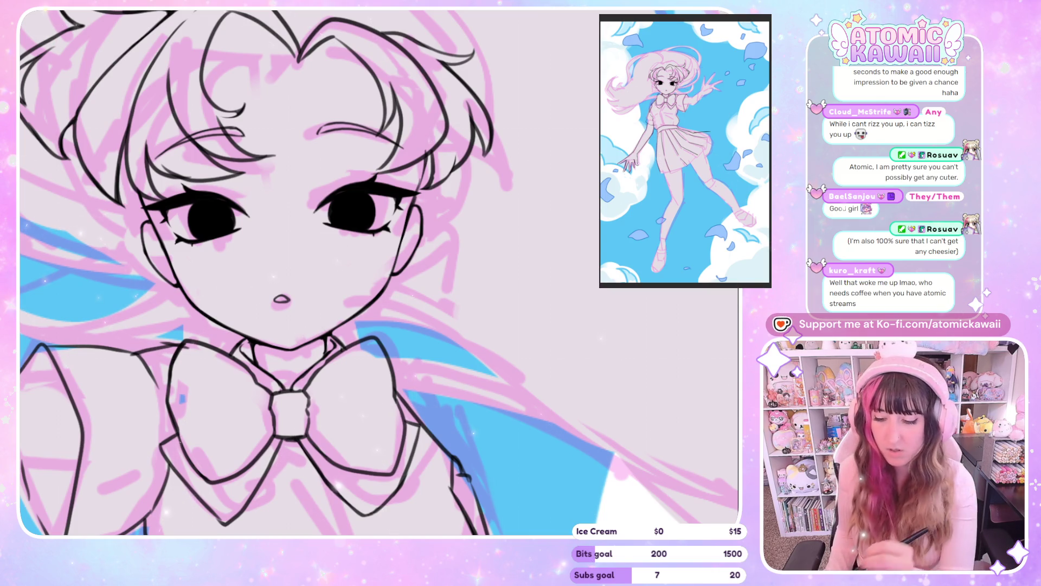
key("ctrl+z")
key("ctrl+y")
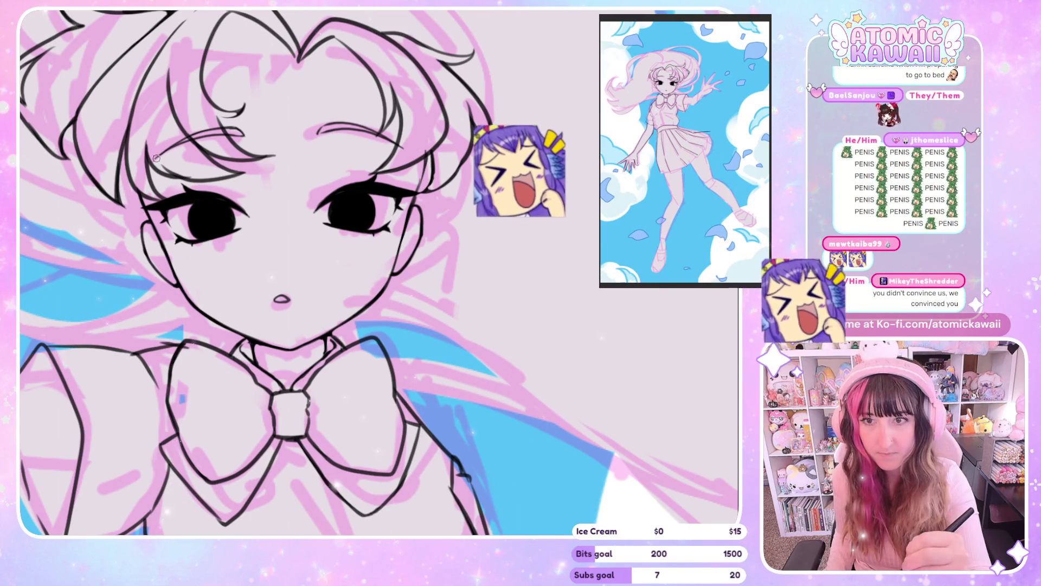
Pan across the face, then hide the eyes and mouth lineart layer.
left_click_drag(156, 158, 350, 158)
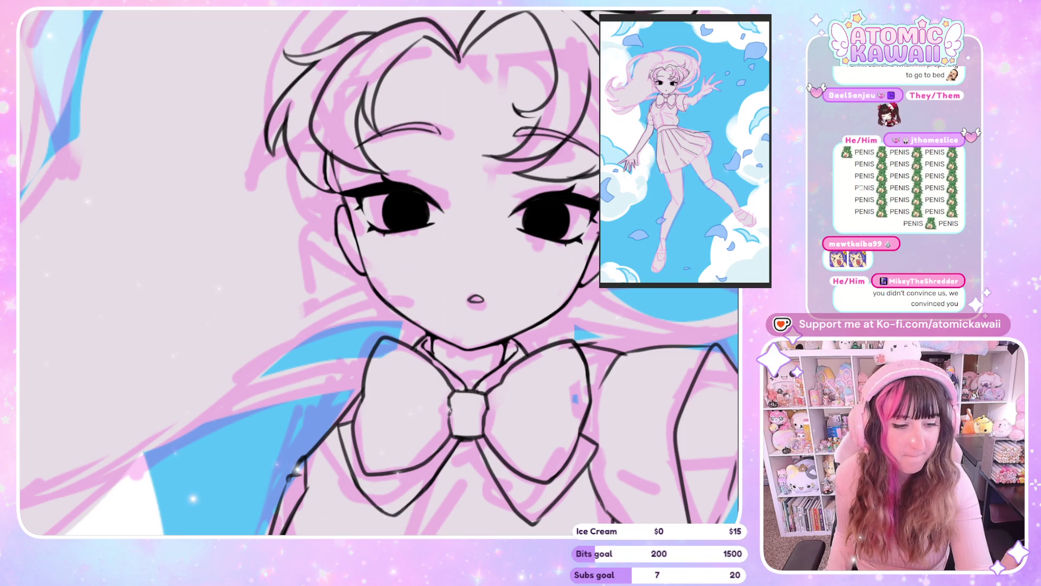
left_click_drag(351, 158, 157, 158)
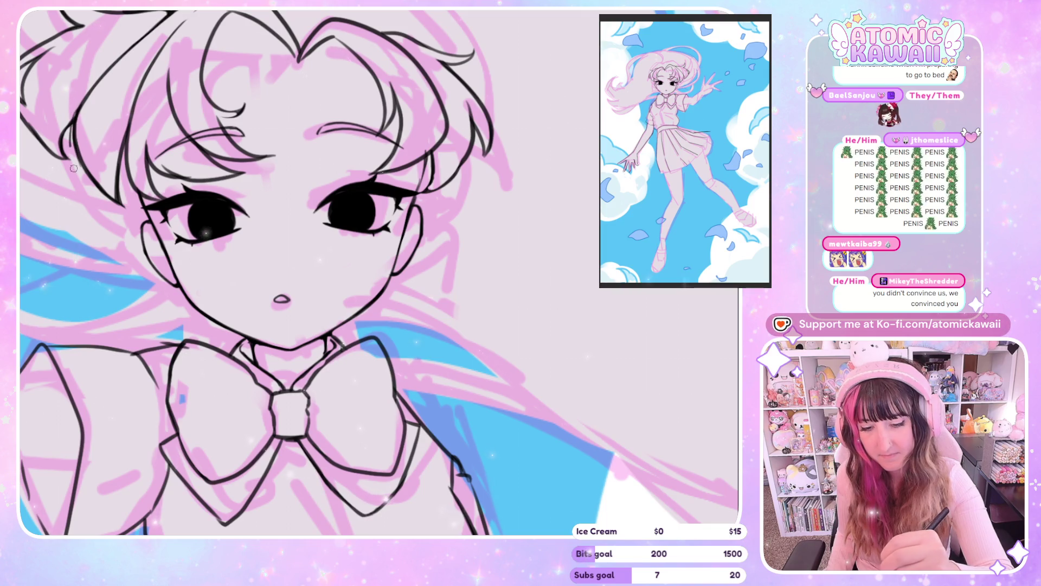
scroll(148, 52, "left", 5)
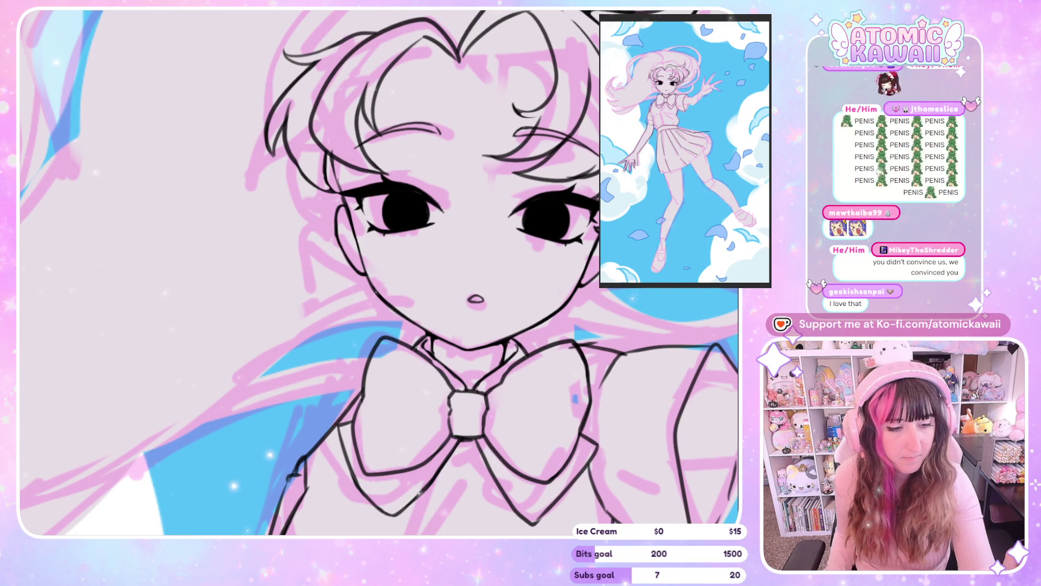
scroll(379, 272, "right", 5)
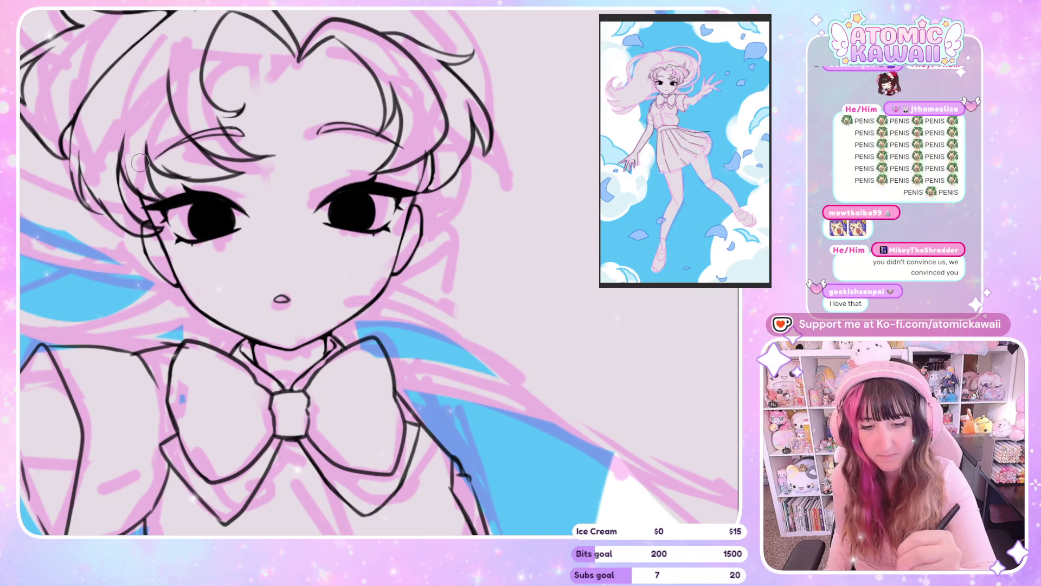
scroll(147, 183, "left", 5)
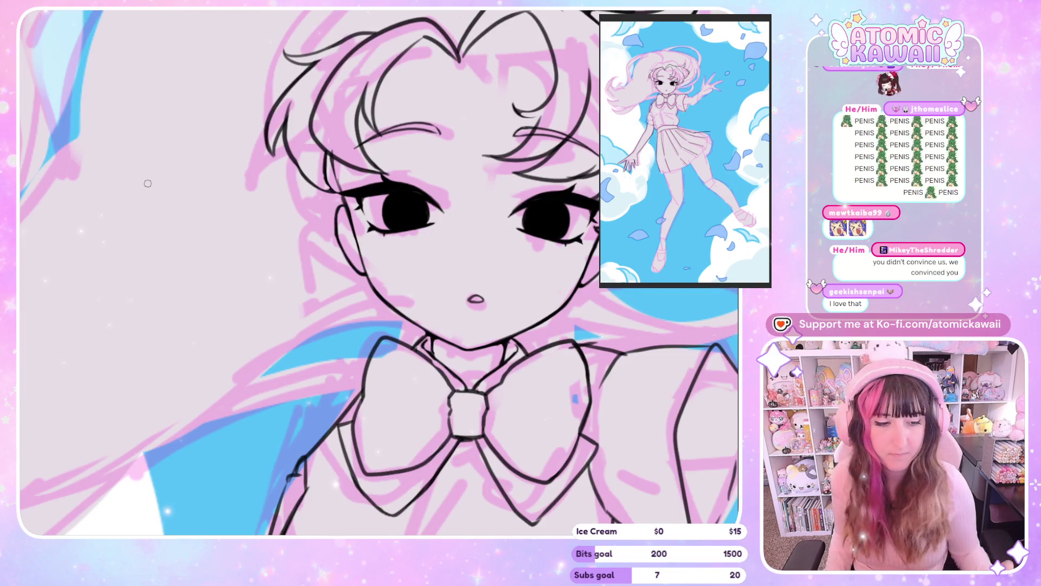
scroll(521, 143, "down", 3)
scroll(522, 143, "up", 2)
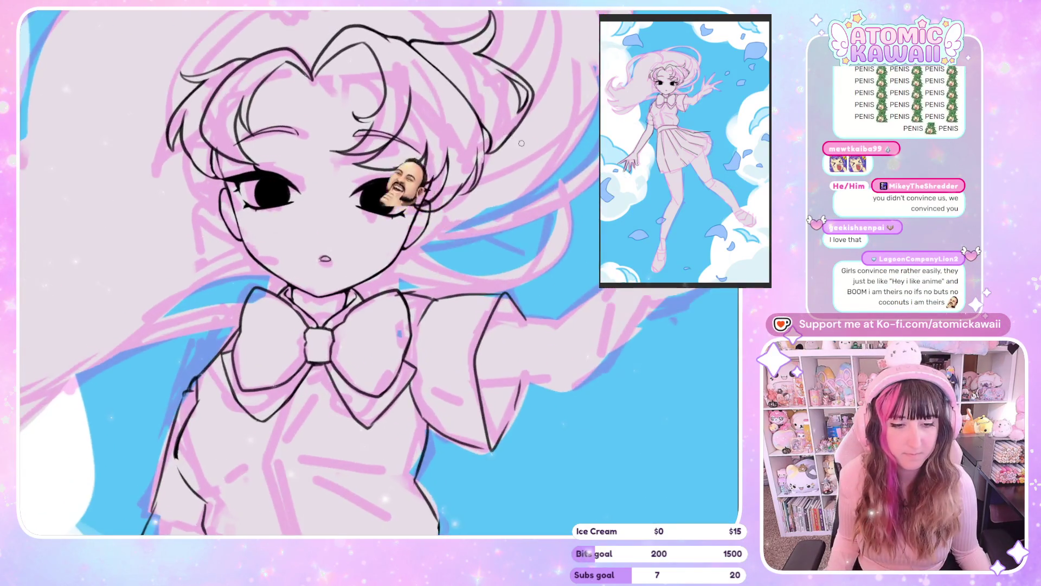
scroll(521, 143, "up", 2)
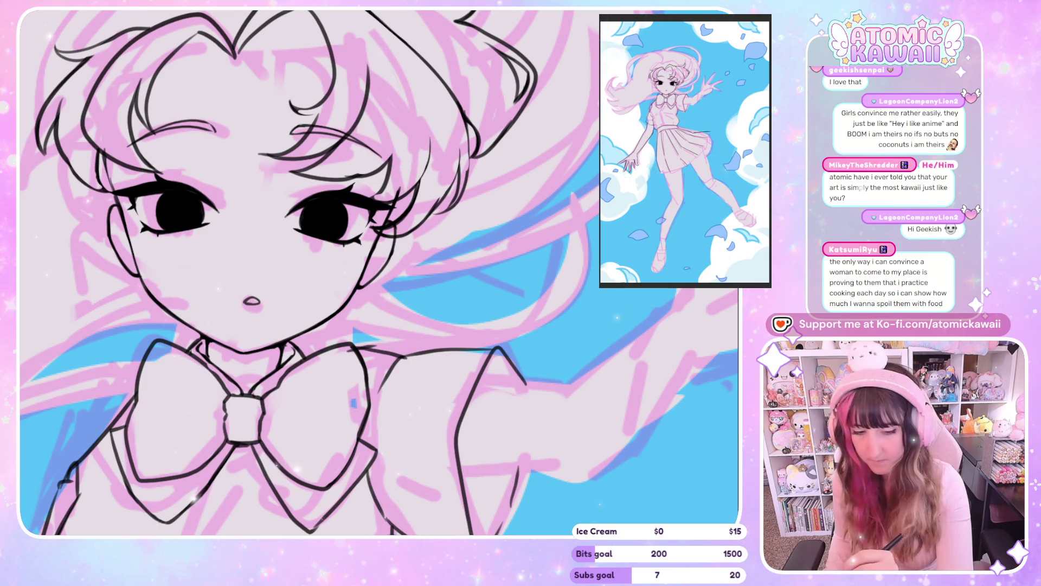
key("Delete")
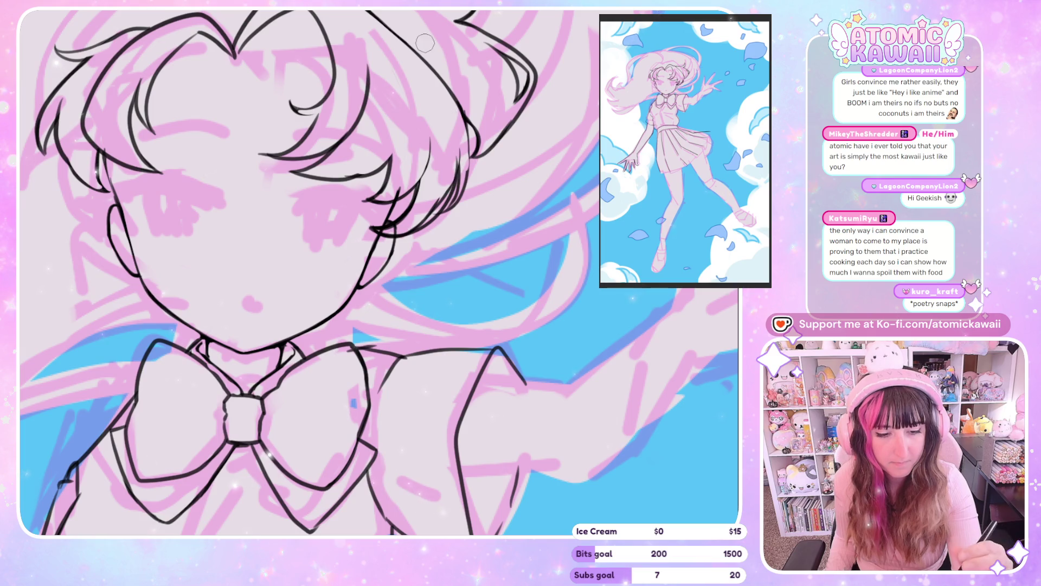
Redraw the hair lineart beside the face in mirrored view, undoing a stroke to retry.
key("h")
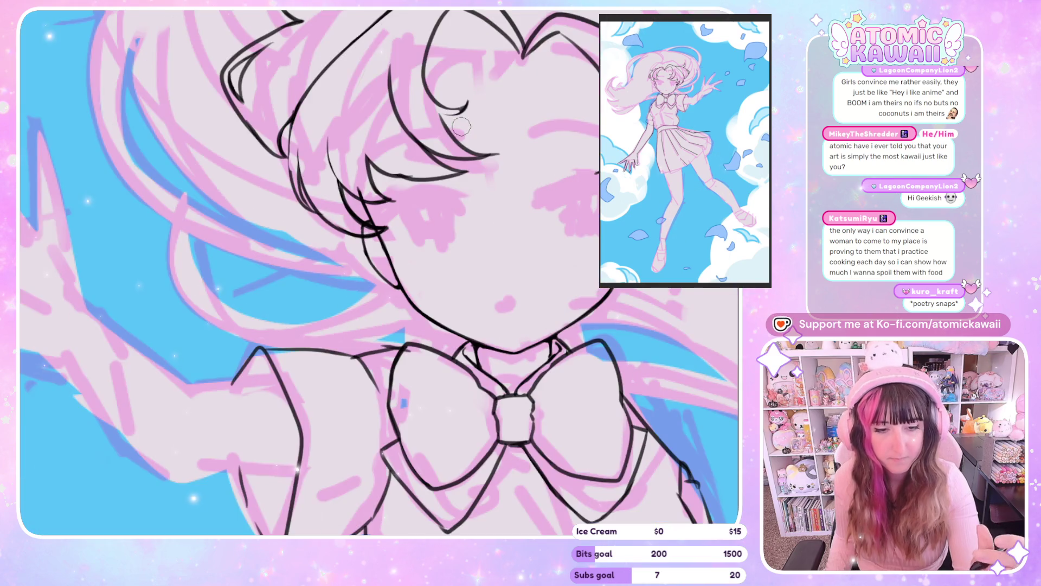
mouse_move(314, 14)
left_mouse_down()
mouse_move(291, 168)
mouse_move(313, 102)
mouse_move(289, 194)
left_mouse_up()
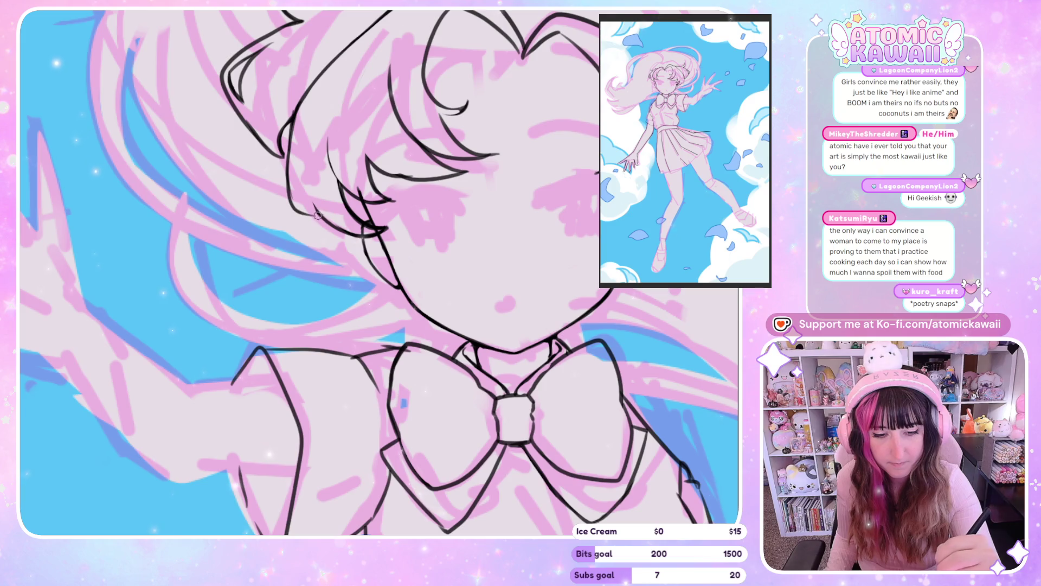
left_click_drag(288, 153, 297, 200)
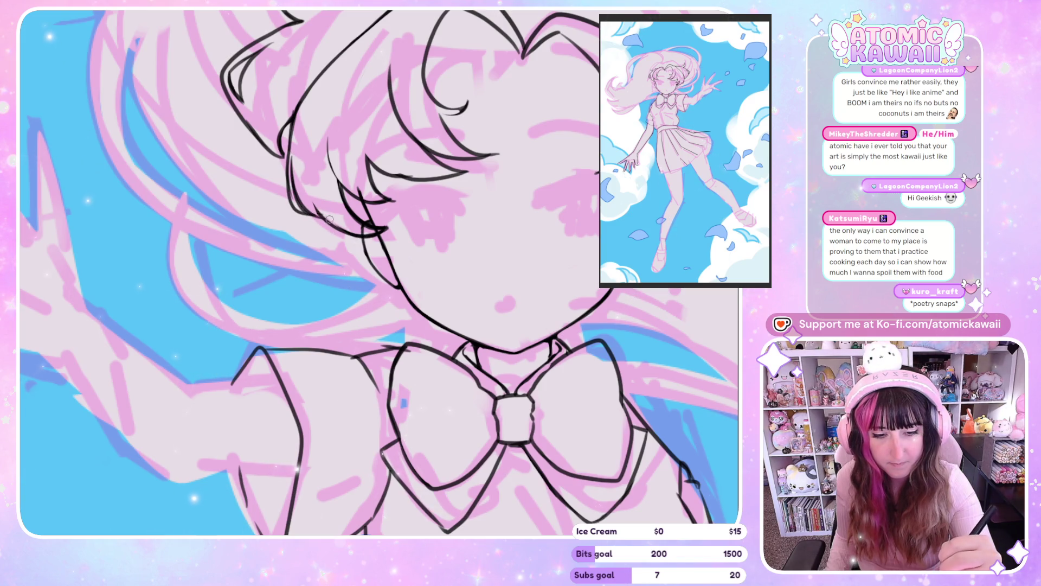
key("h")
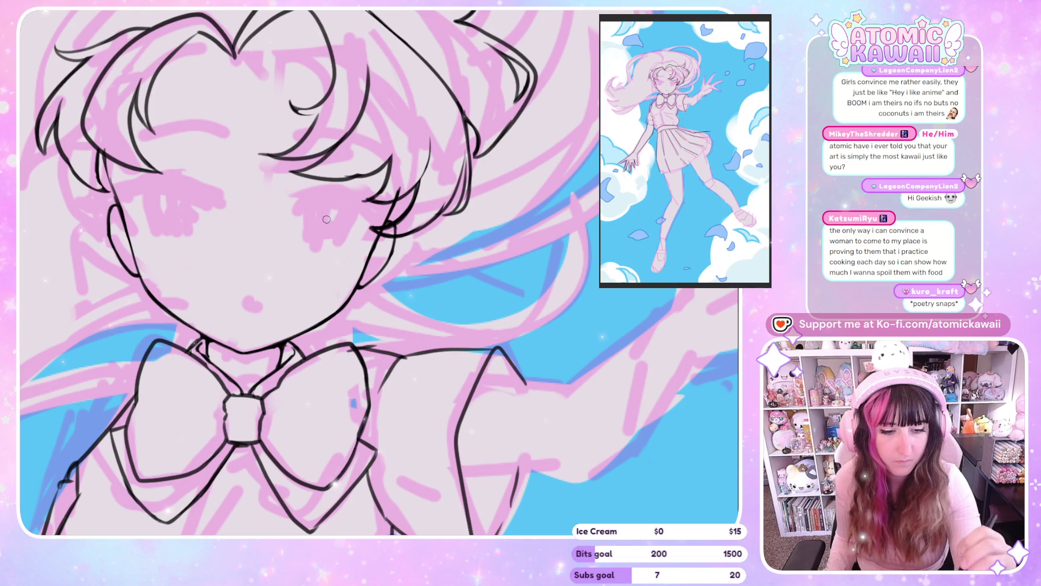
key("ctrl+z")
Redraw the hair strand line beside the cheek, then zoom out to the upper body.
left_click_drag(463, 160, 456, 207)
left_click_drag(463, 166, 455, 209)
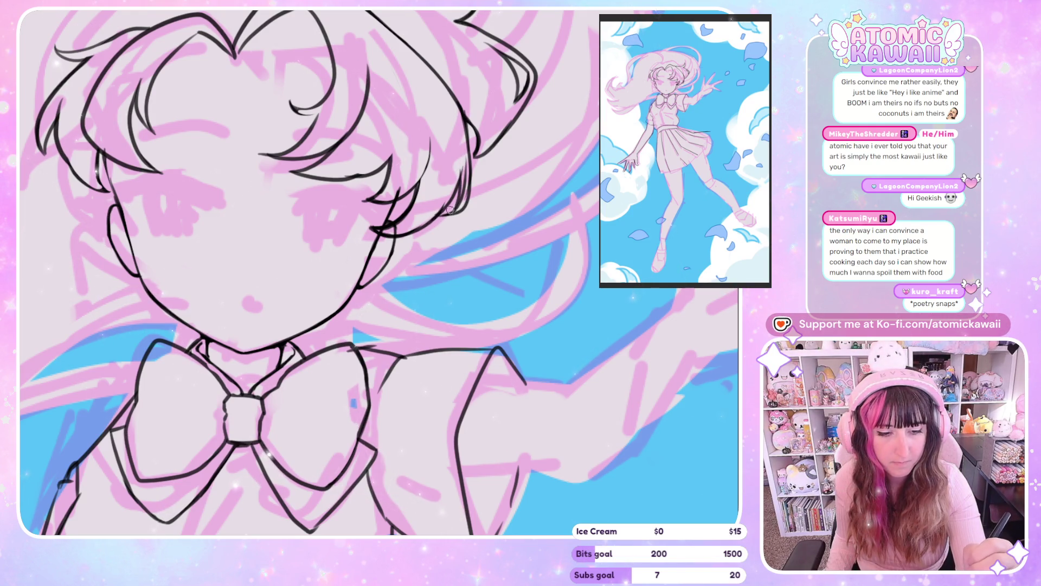
left_click_drag(466, 162, 460, 203)
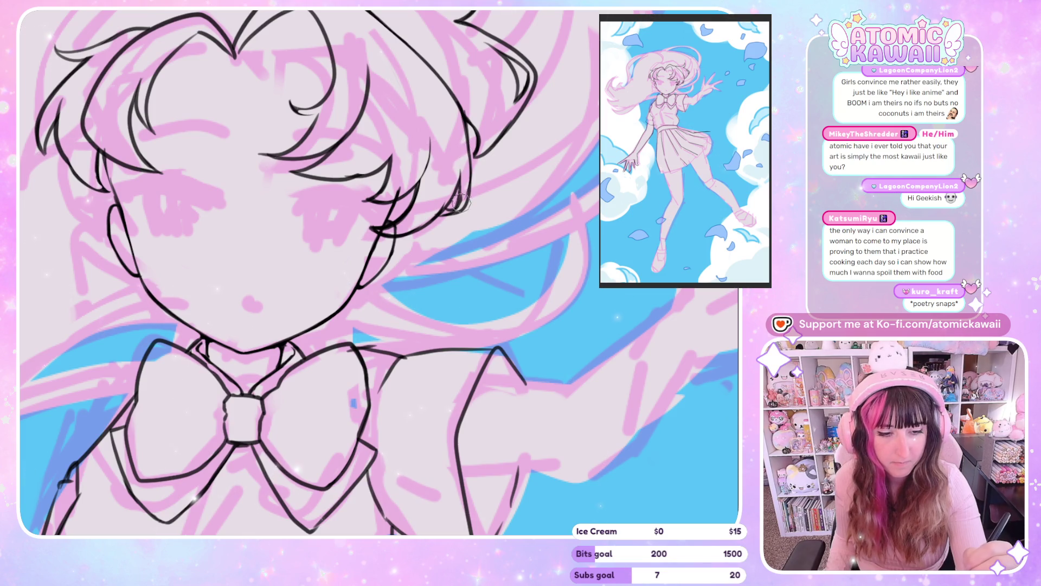
key("h")
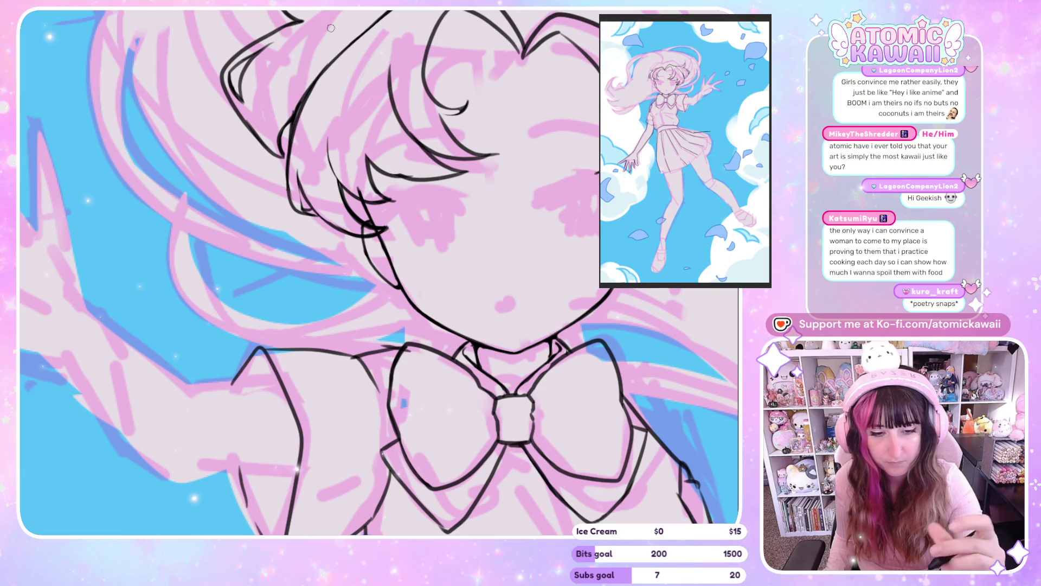
key("h")
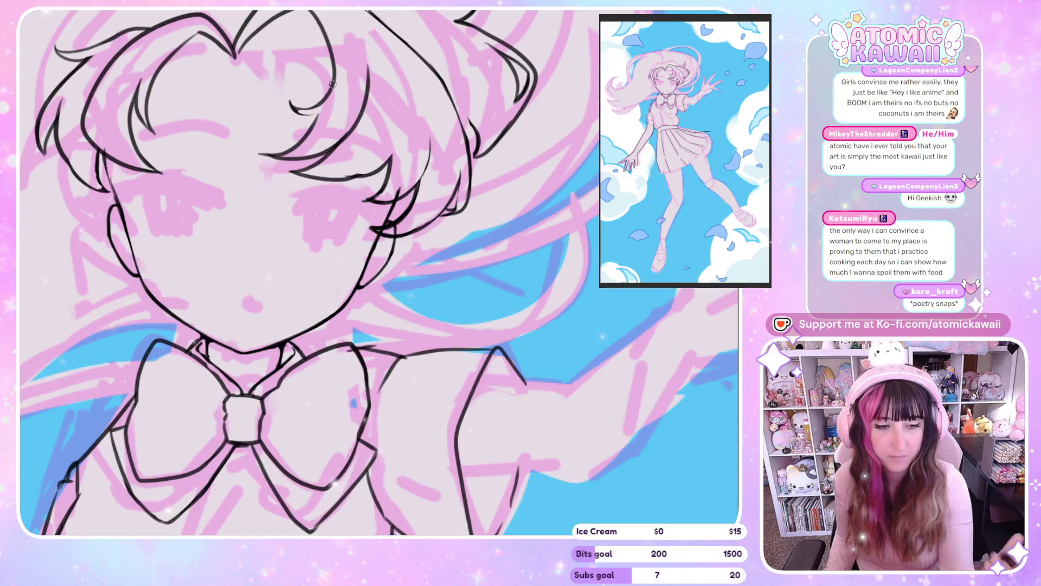
key("ctrl+minus")
key("ctrl+minus")
key("ctrl+minus")
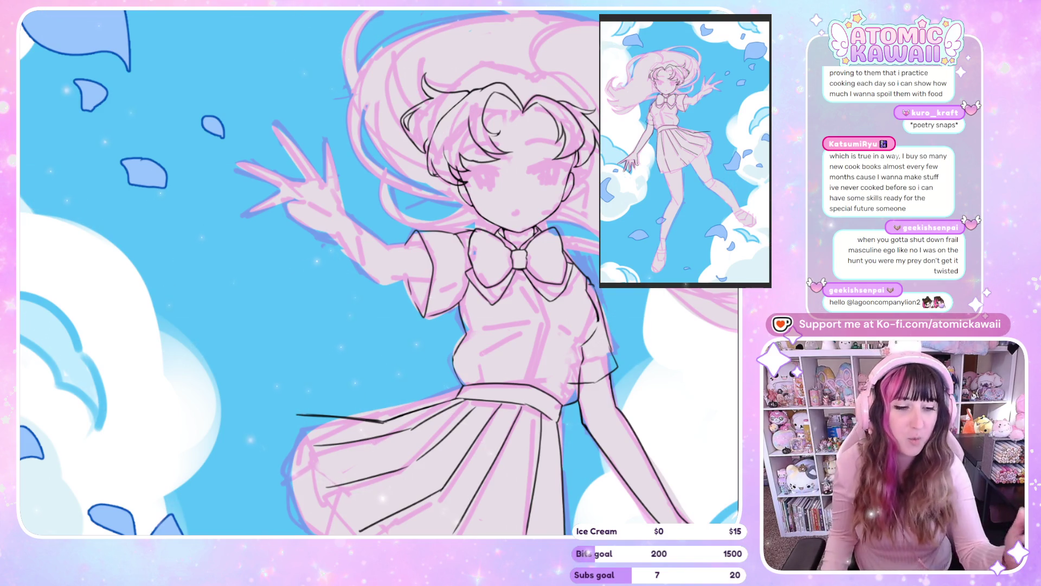
Extend and touch up the left hair strand's outline, undoing the last stroke.
key("m")
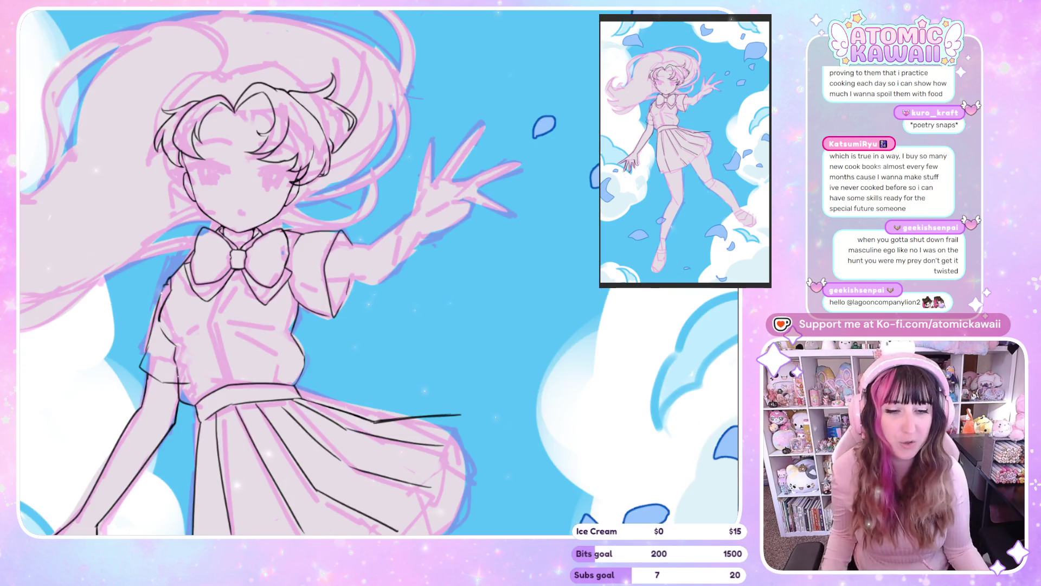
scroll(295, 125, "up", 4)
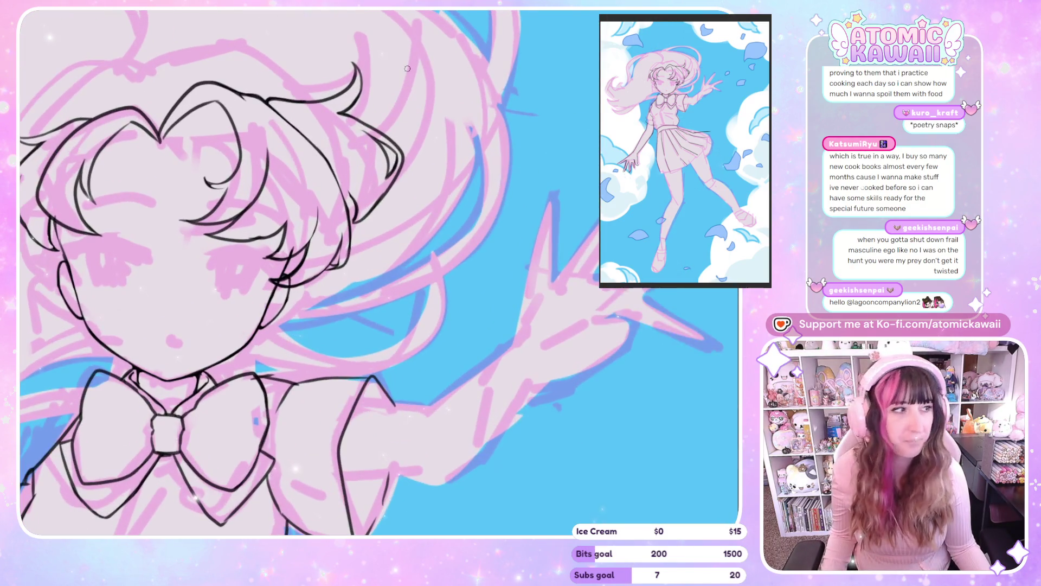
key("m")
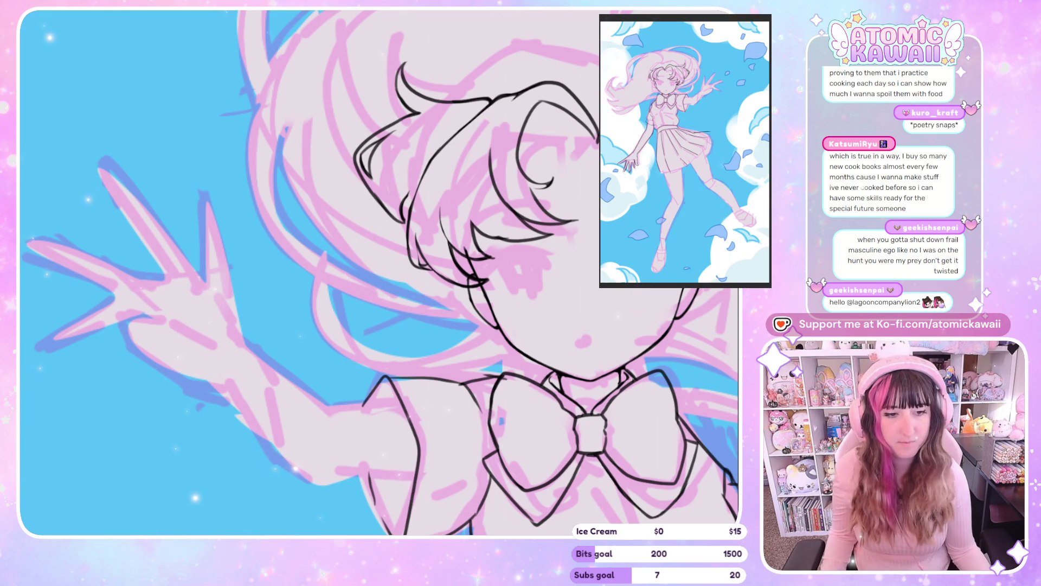
scroll(512, 186, "down", 3)
scroll(511, 185, "up", 3)
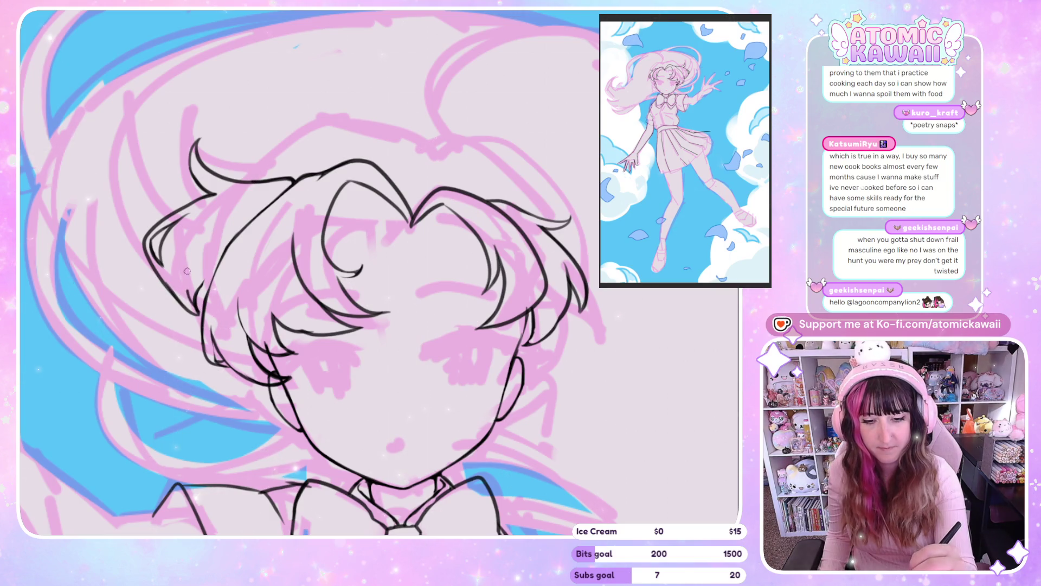
left_click_drag(158, 269, 202, 291)
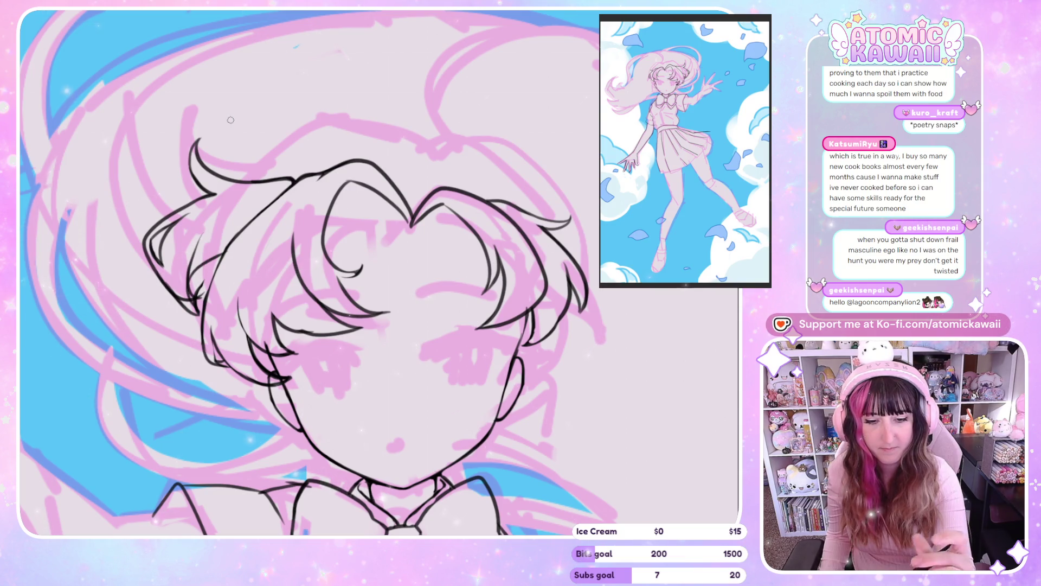
left_click_drag(187, 305, 201, 293)
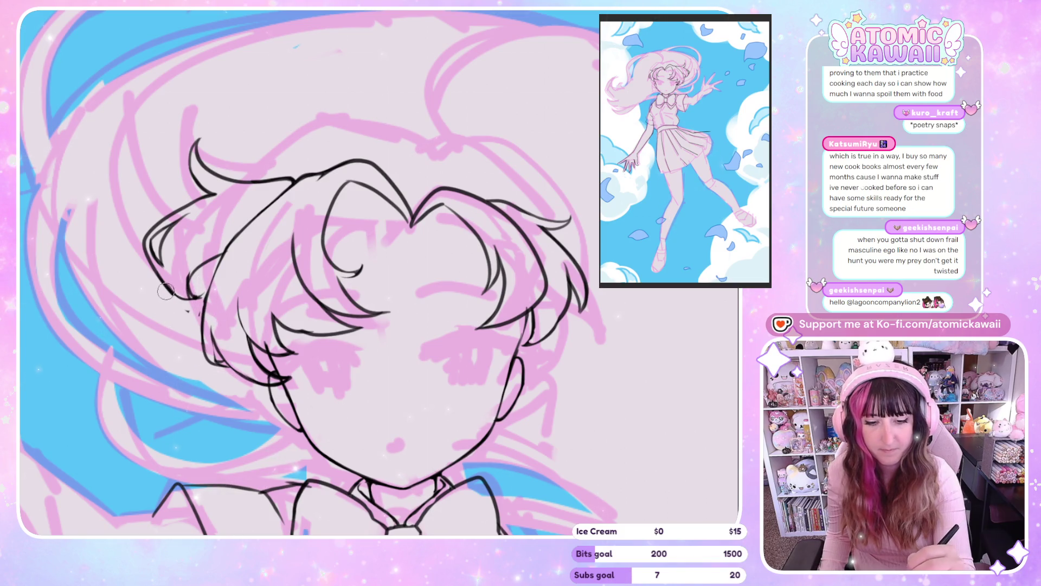
key("m")
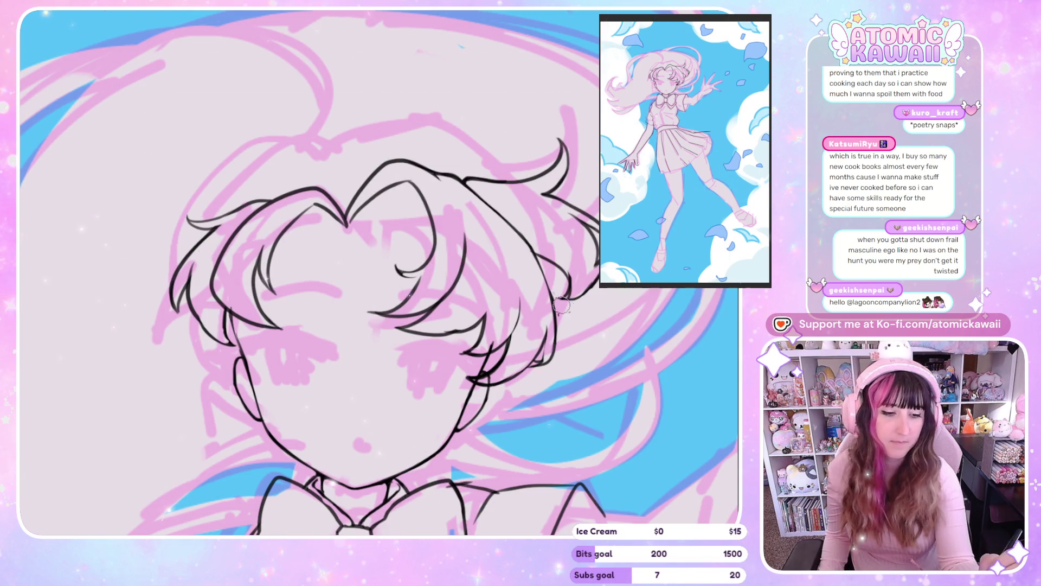
key("m")
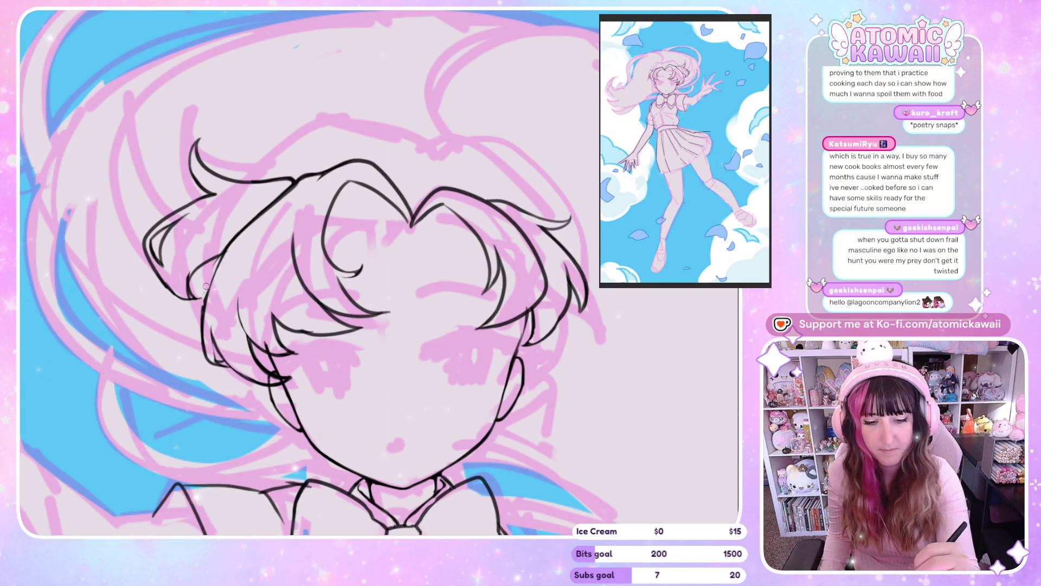
key("ctrl+z")
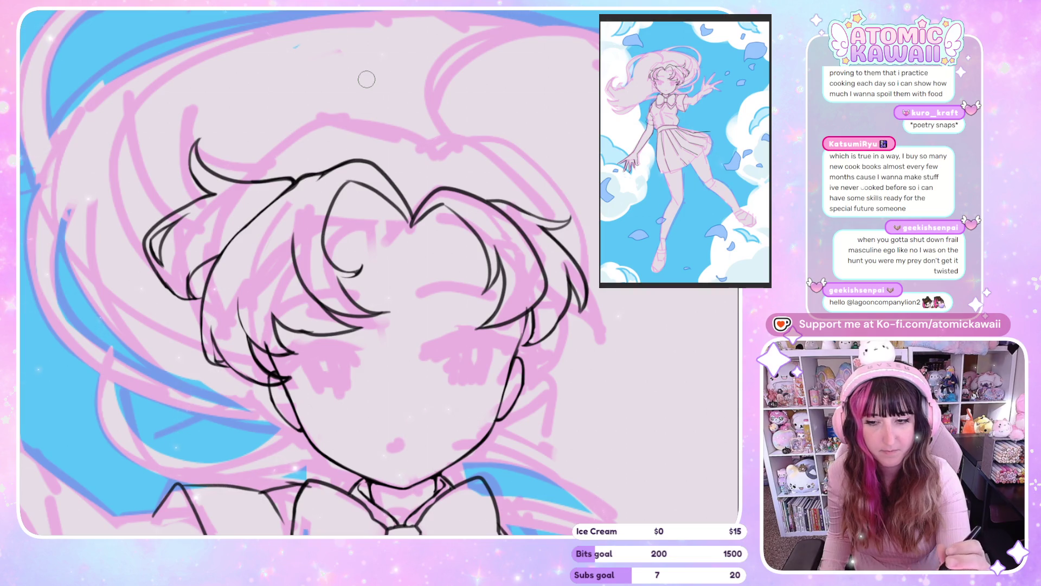
Draw a new hair outline stroke beside the face, flipping the view to check symmetry.
key("h")
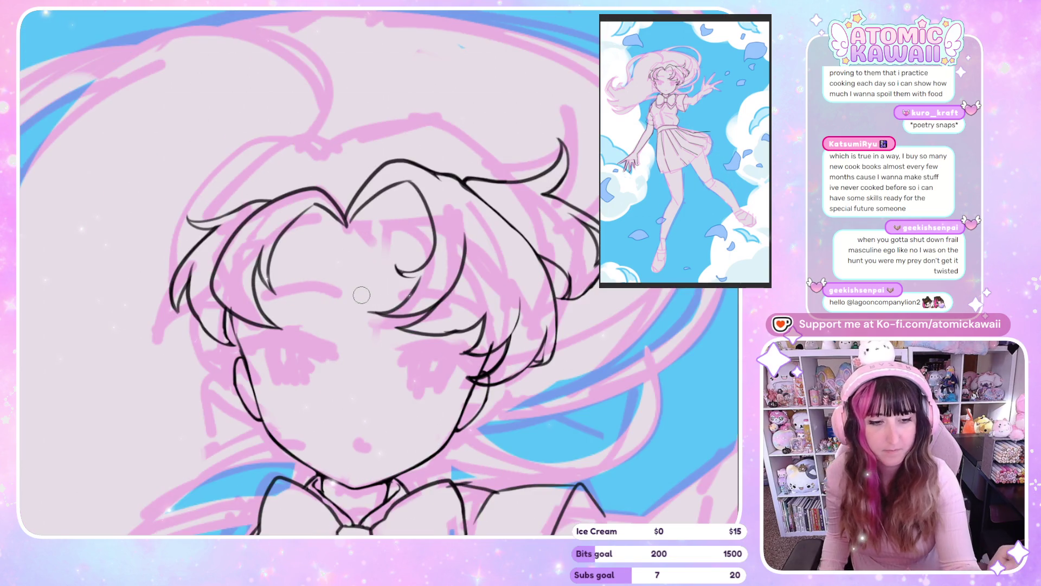
key("h")
left_click_drag(295, 179, 238, 234)
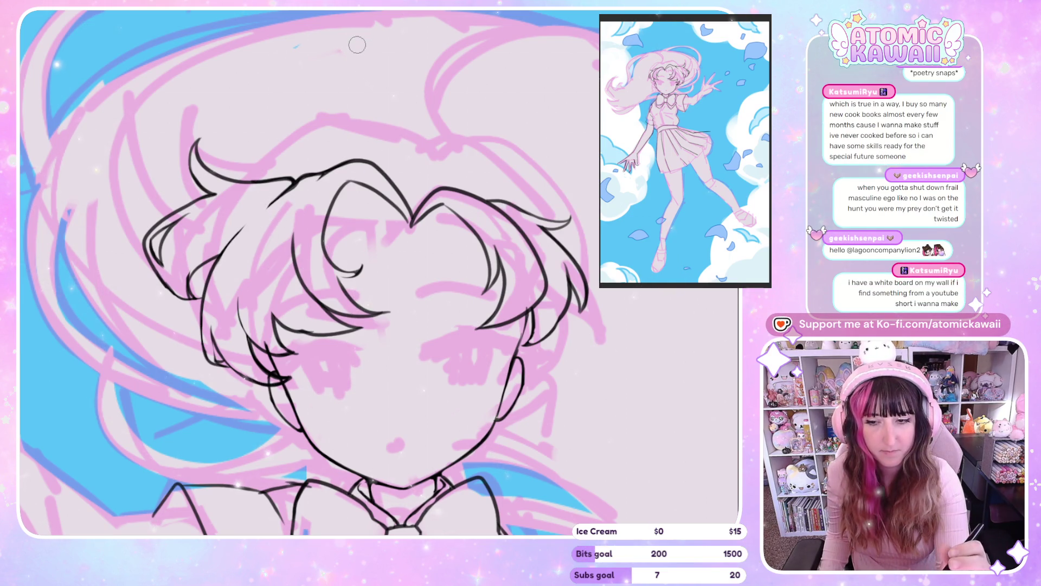
key("h")
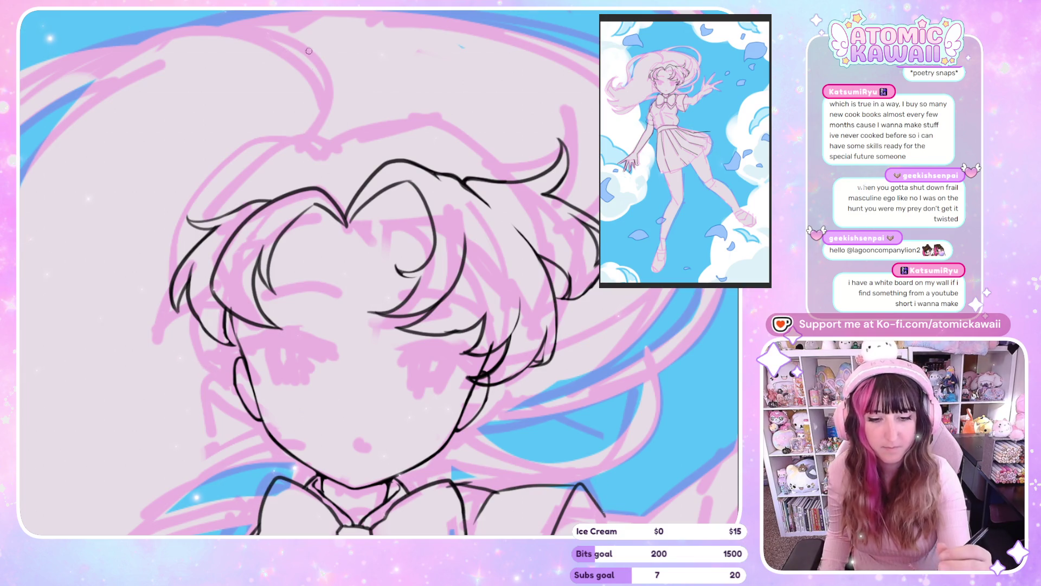
key("h")
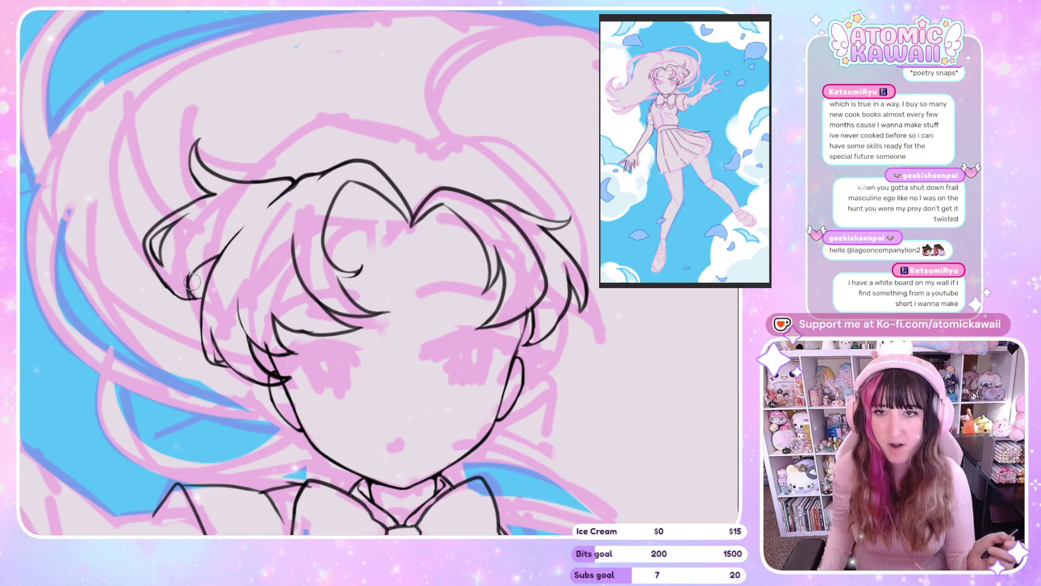
key("m")
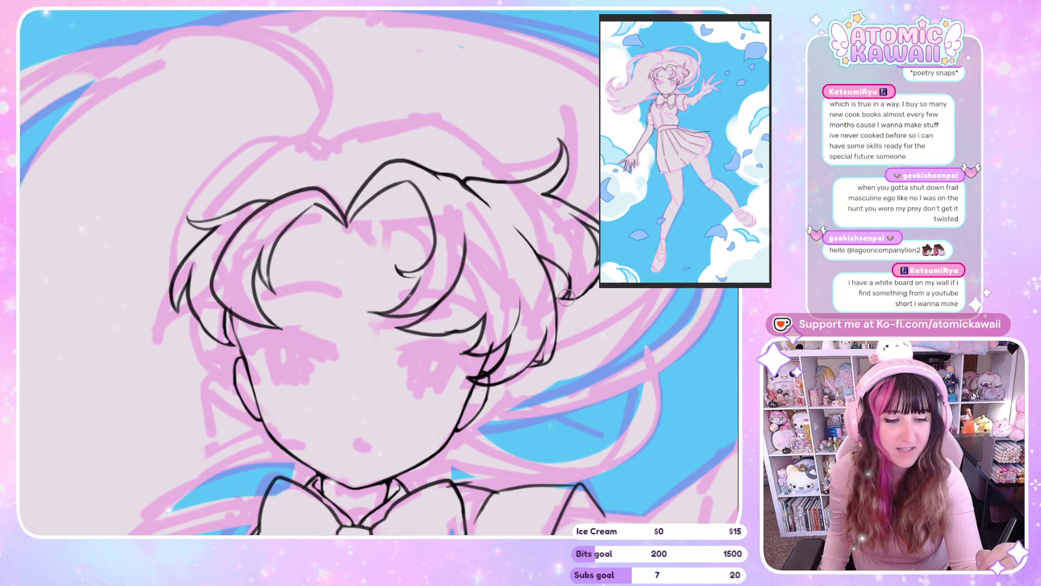
key("m")
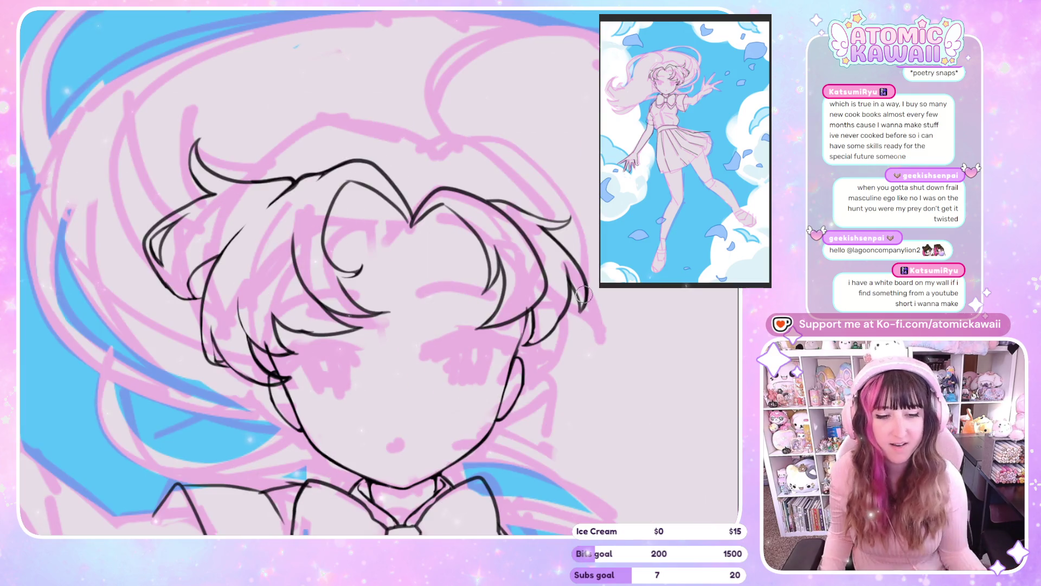
scroll(585, 293, "down", 2)
scroll(280, 319, "down", 1)
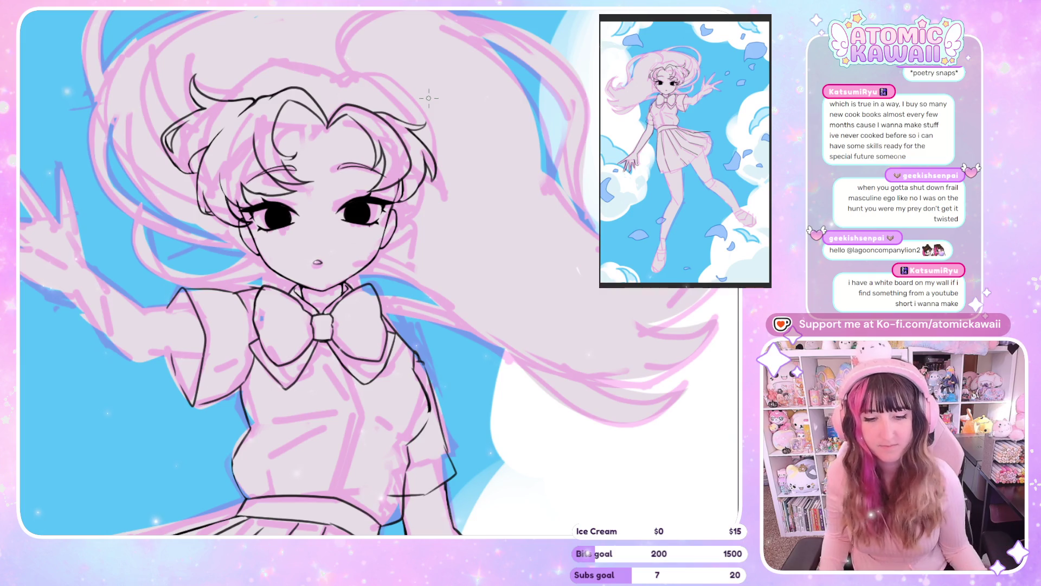
scroll(30, 319, "down", 2)
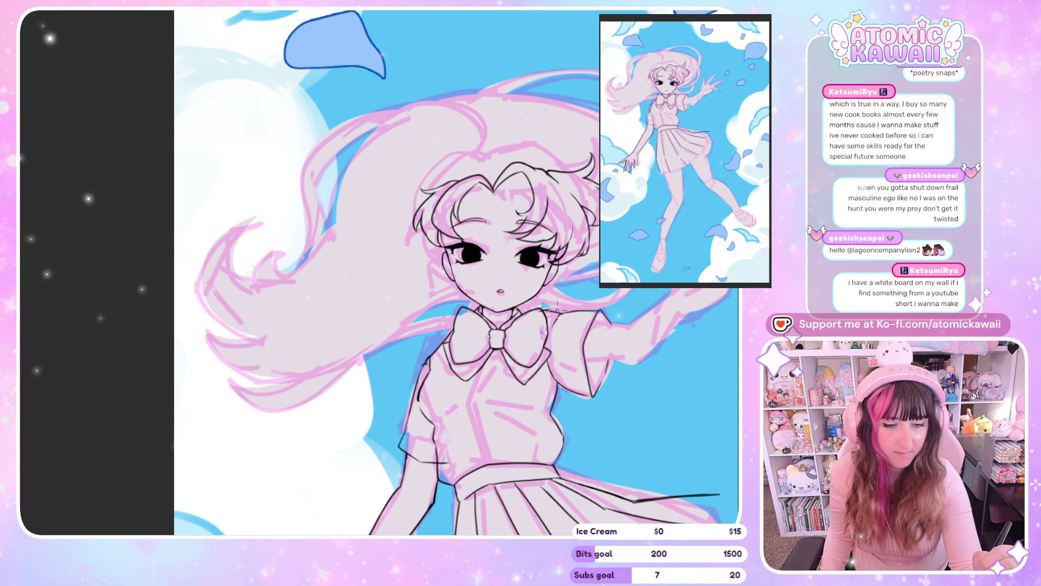
Draw a short line by the right cheek, hide the eye and mouth lineart, and undo the line.
key("m")
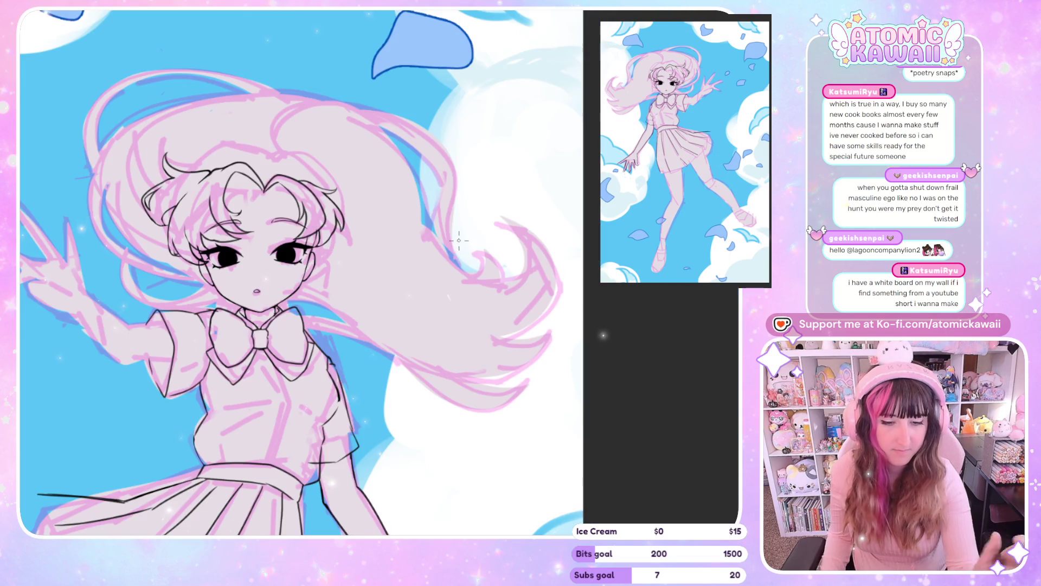
scroll(460, 244, "up", 3)
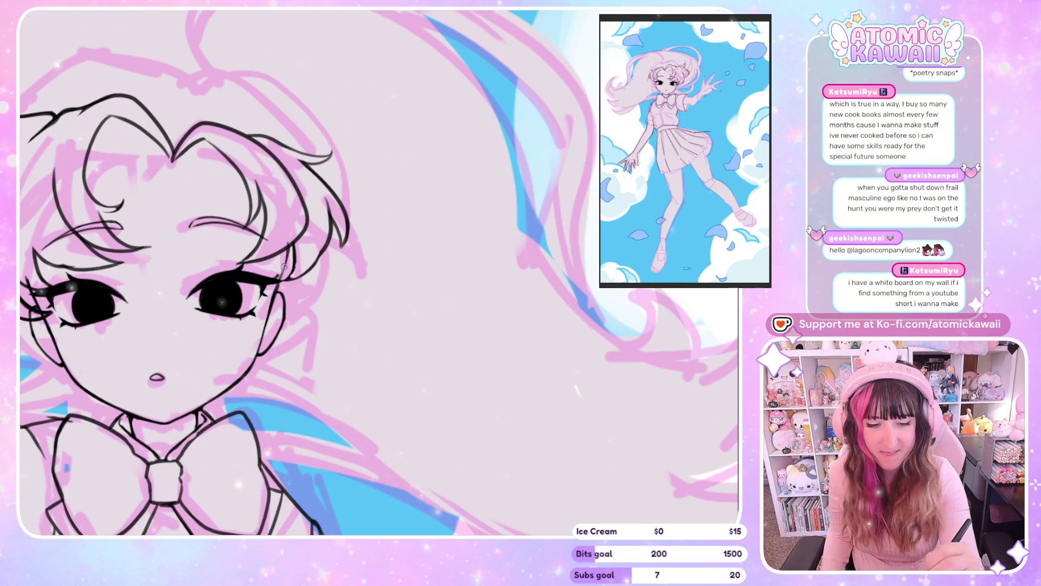
left_click_drag(292, 242, 289, 270)
key("Delete")
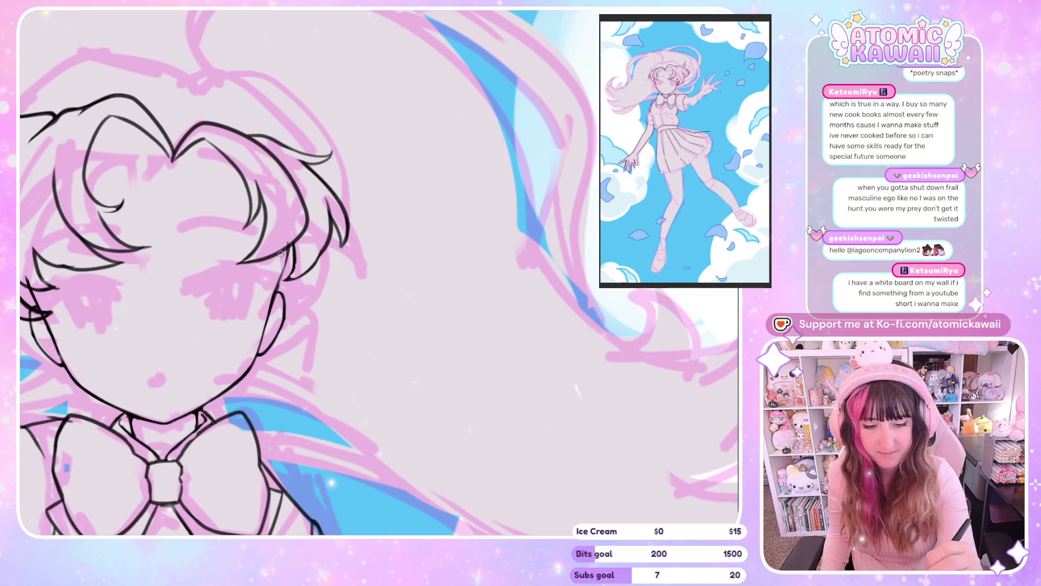
key("ctrl+z")
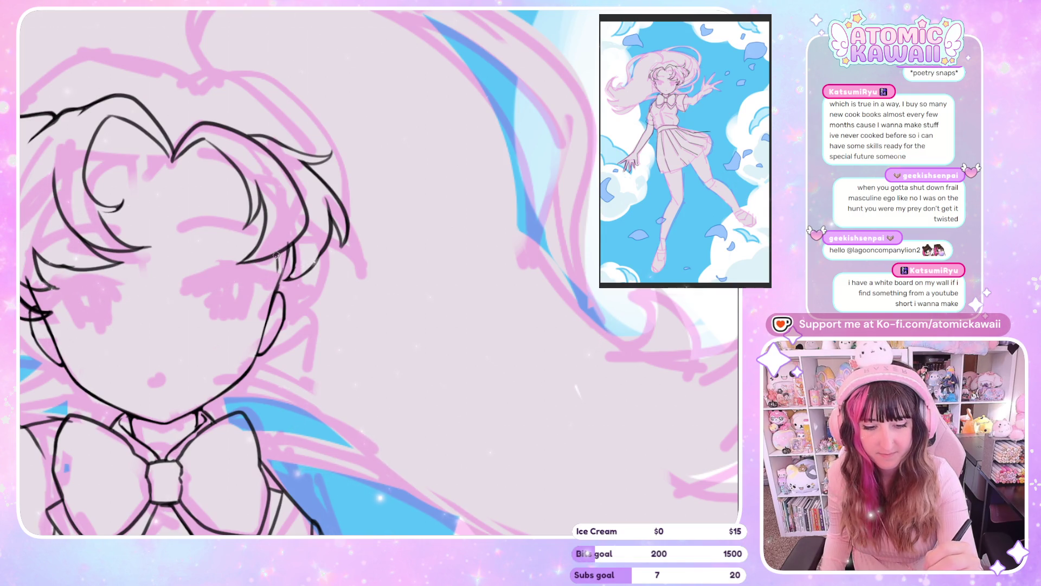
Redraw the right-side face contour until it looks right, then recentre the view.
left_click_drag(281, 268, 267, 308)
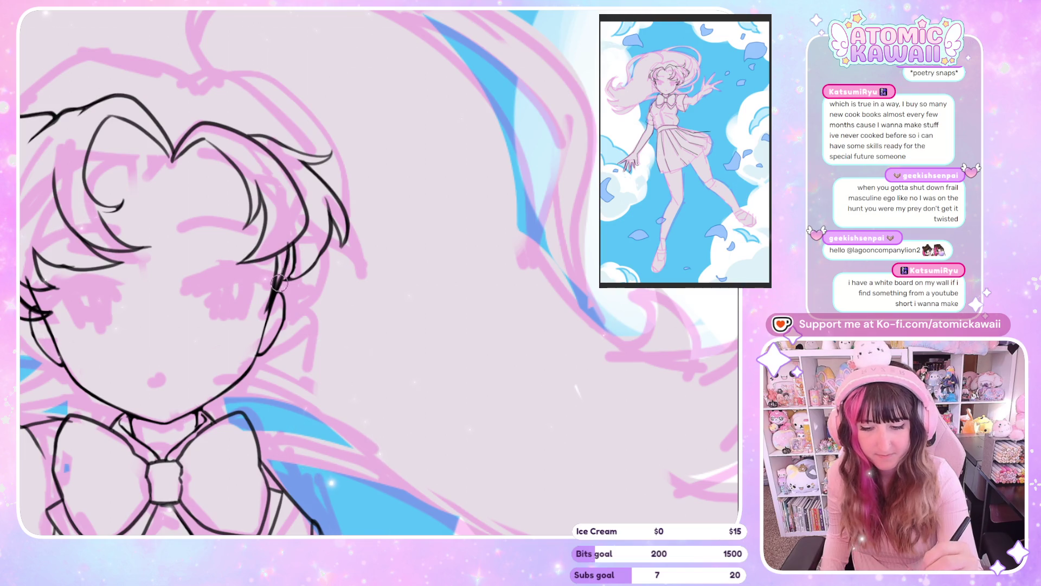
key("ctrl+z")
left_click_drag(289, 253, 270, 302)
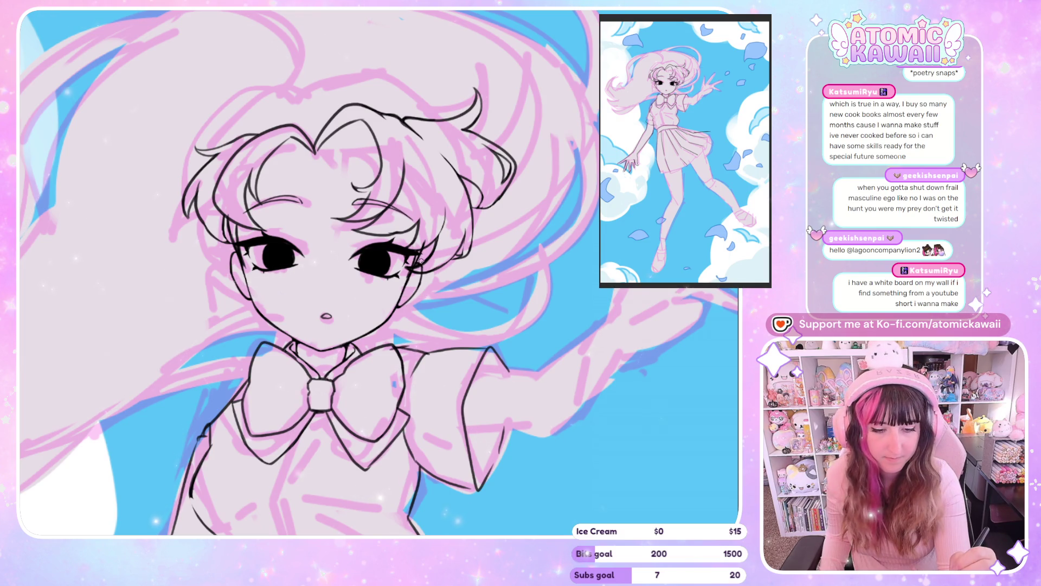
left_click_drag(413, 263, 526, 240)
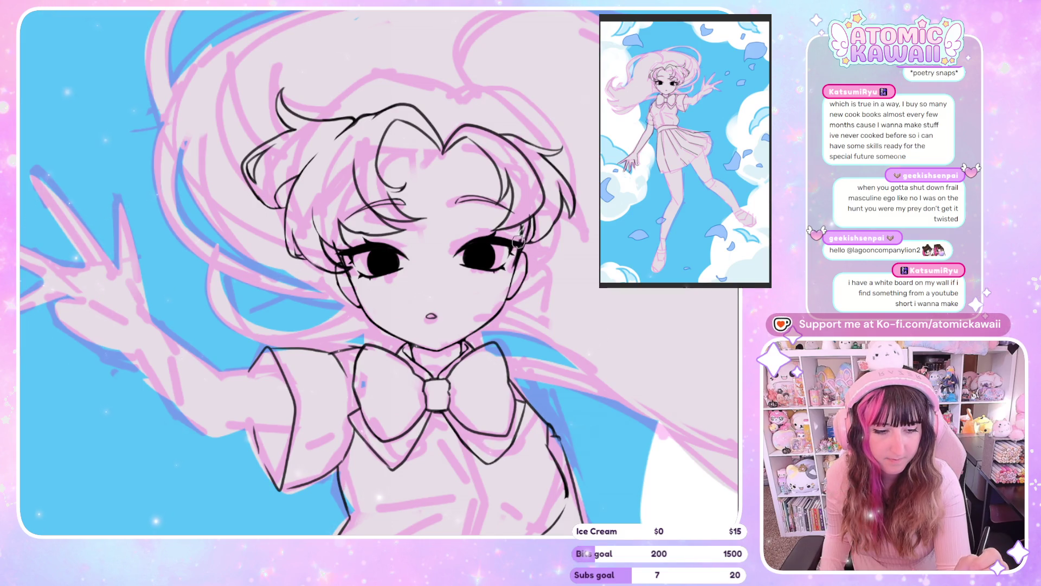
left_click_drag(519, 237, 500, 288)
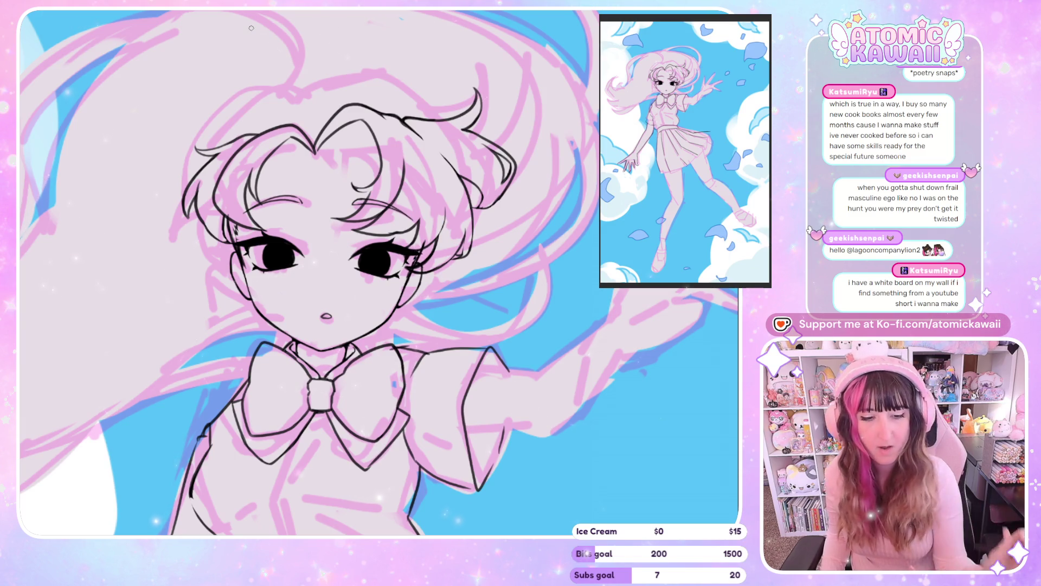
scroll(251, 28, "down", 5)
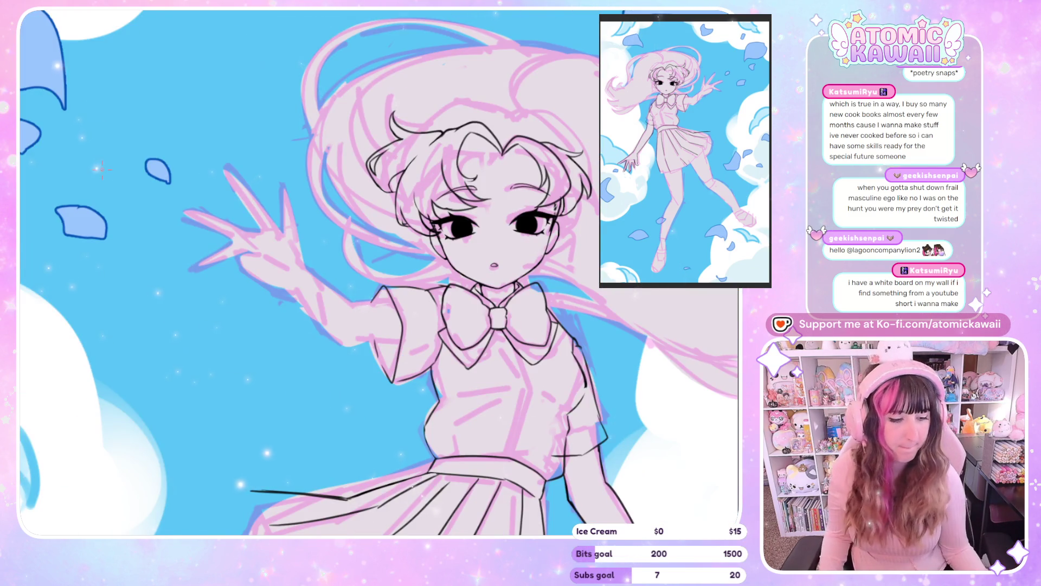
Check the drawing mirrored, then ink a long black arc over the top of the hair.
scroll(59, 196, "down", 2)
scroll(58, 195, "up", 3)
scroll(584, 260, "up", 2)
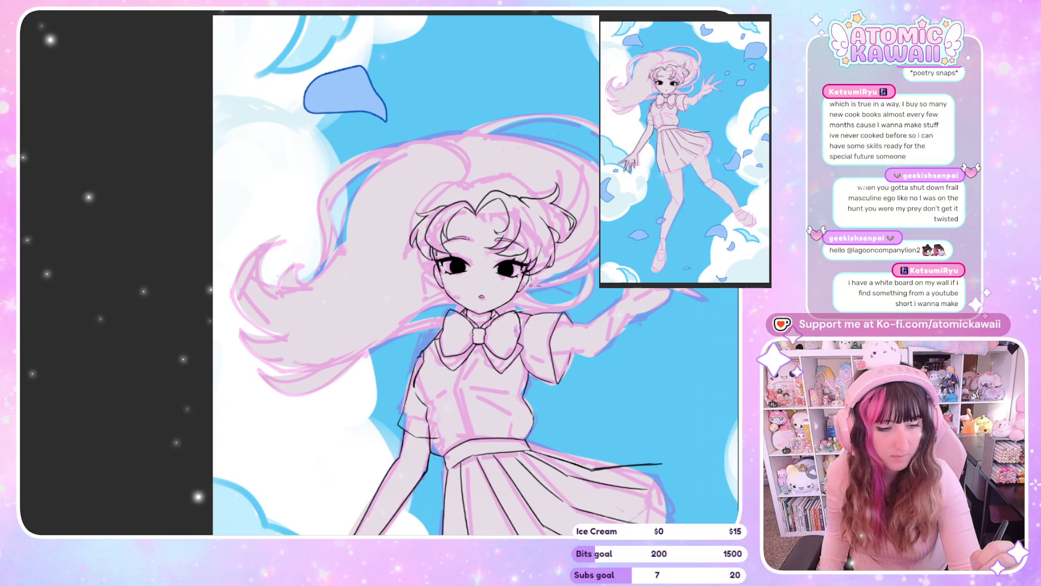
key("h")
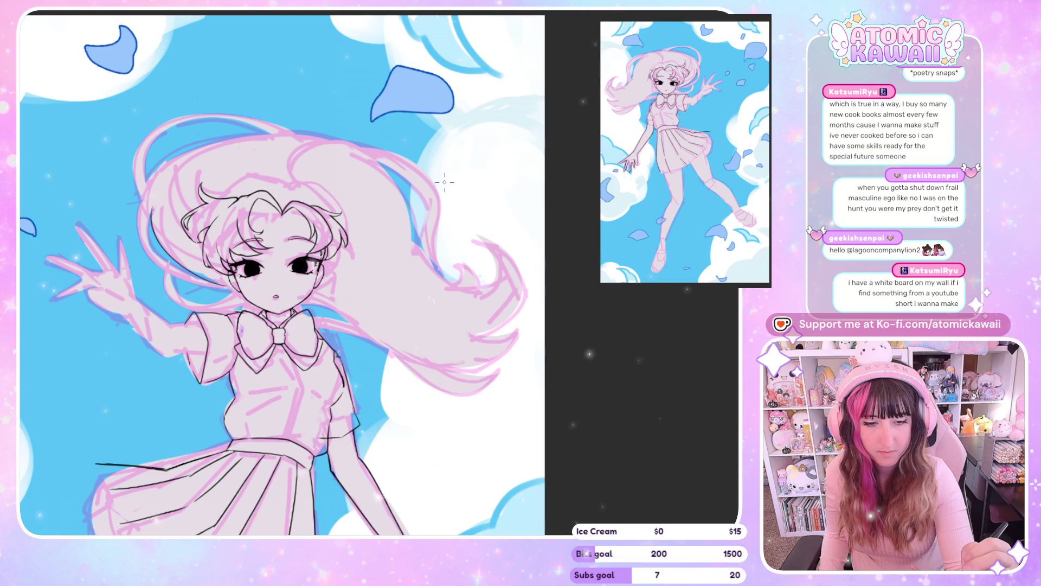
key("h")
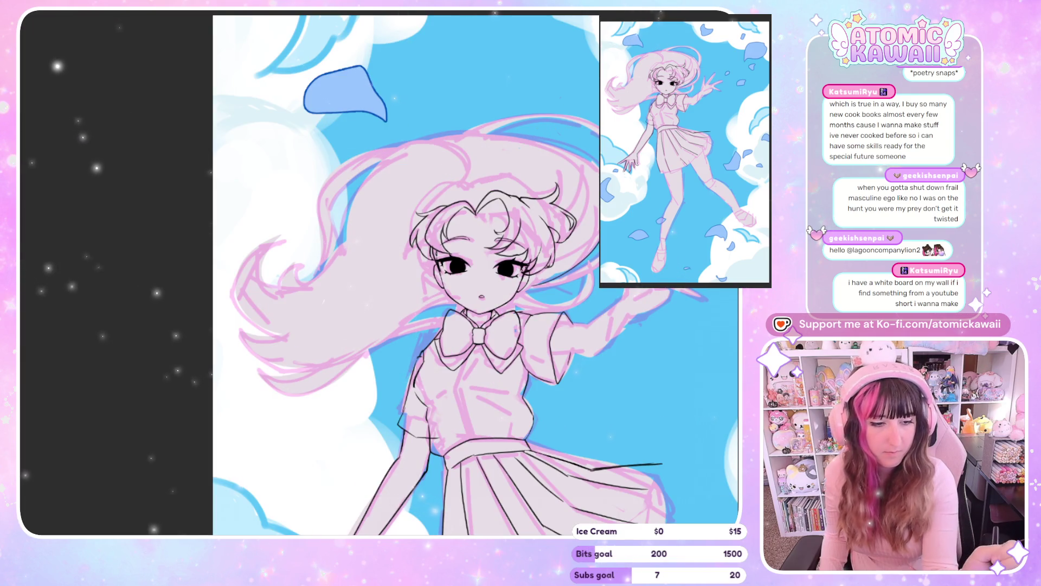
left_click_drag(564, 141, 344, 208)
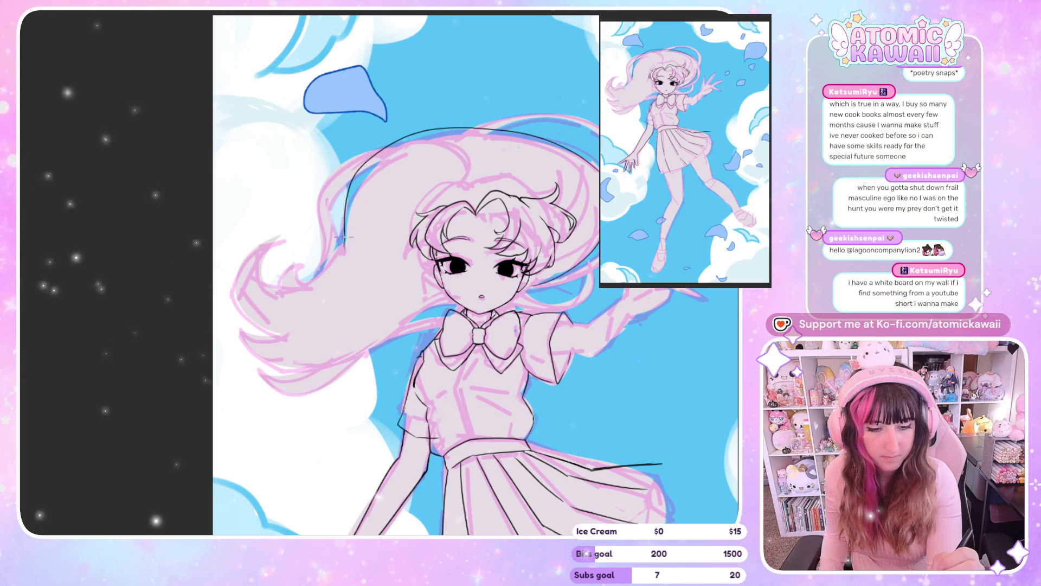
Extend the hair outline down the left side and add strand curves at the lower left.
mouse_move(343, 250)
left_mouse_down()
mouse_move(324, 278)
mouse_move(296, 286)
left_mouse_up()
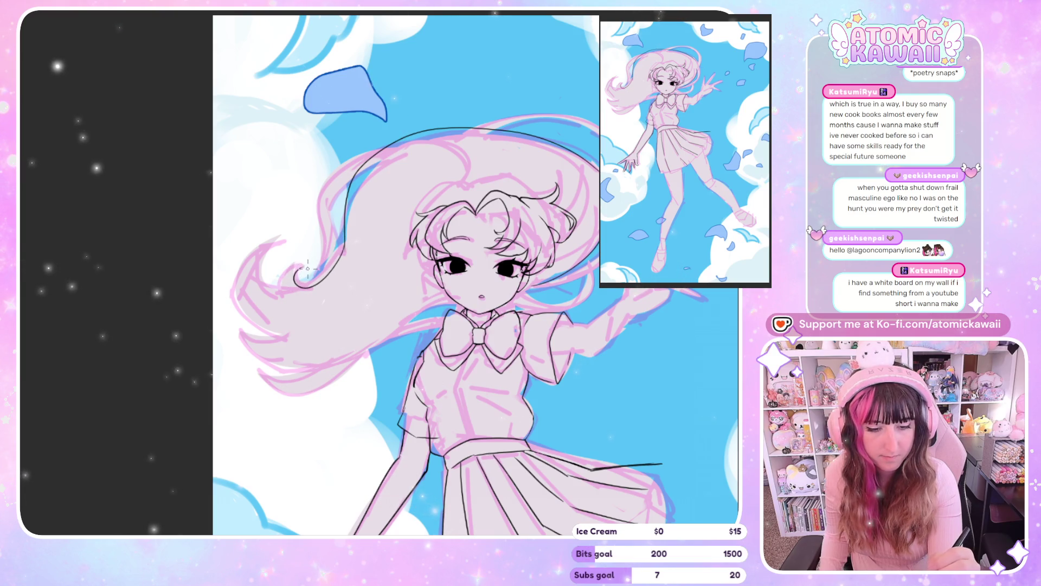
left_click_drag(282, 244, 296, 292)
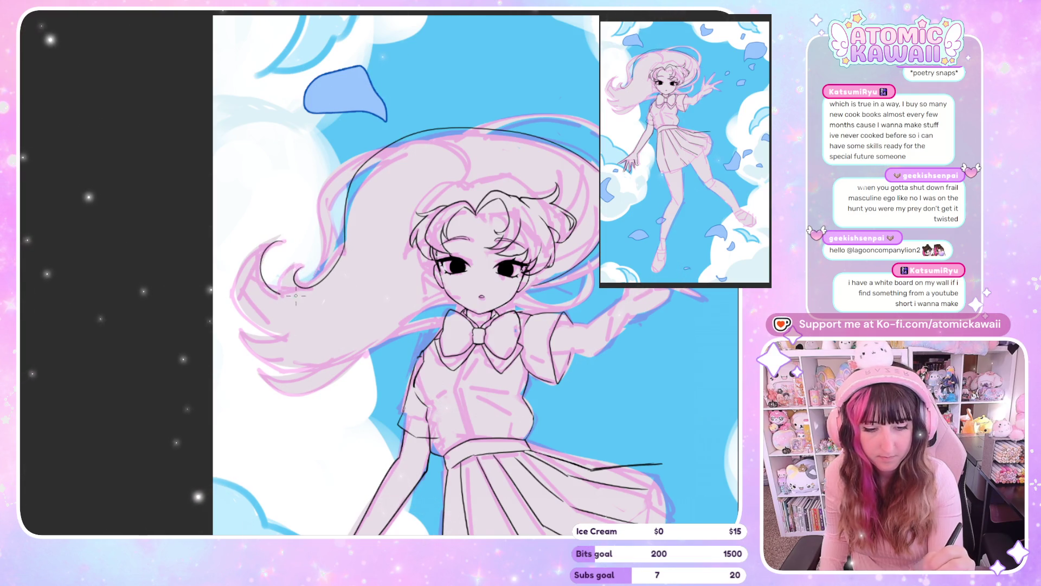
left_click_drag(240, 323, 295, 337)
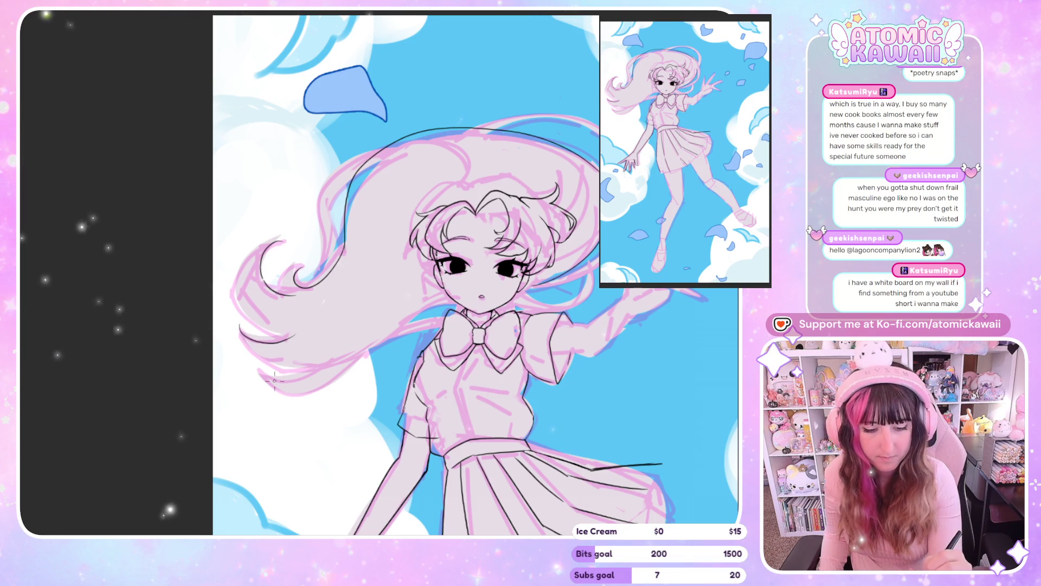
left_click_drag(260, 374, 329, 364)
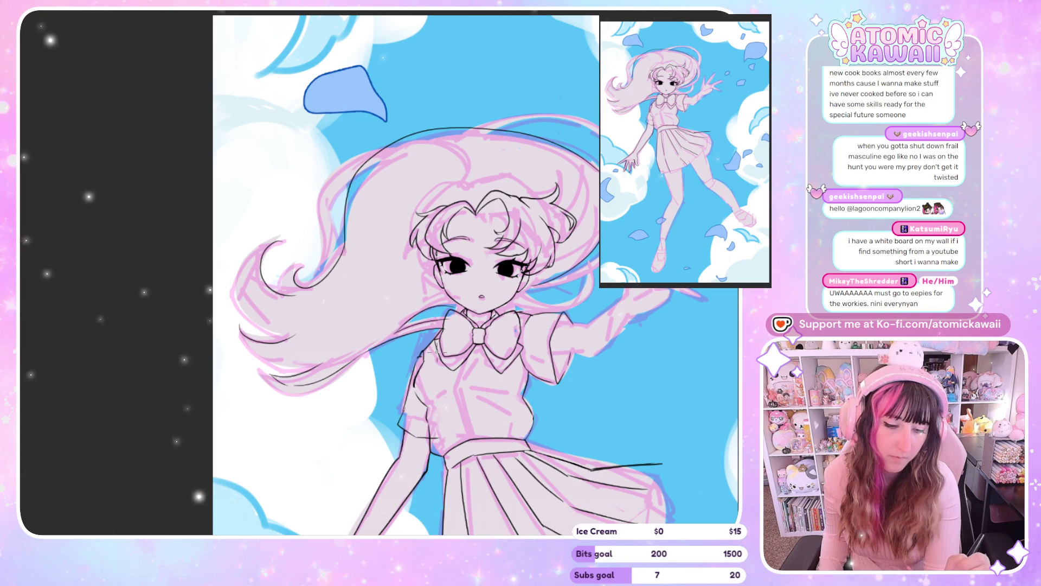
key("ctrl+0")
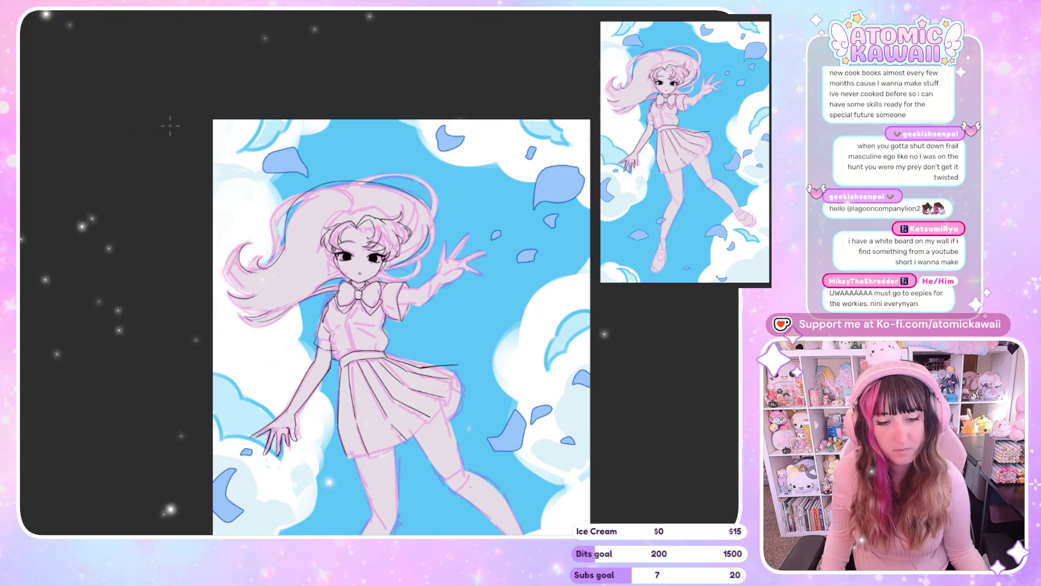
scroll(396, 219, "up", 3)
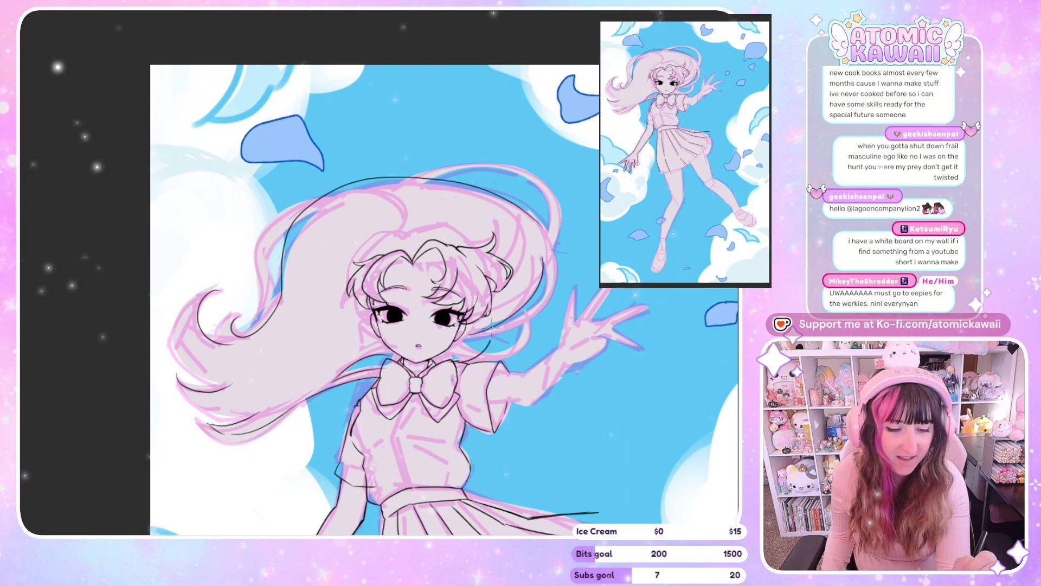
key("m")
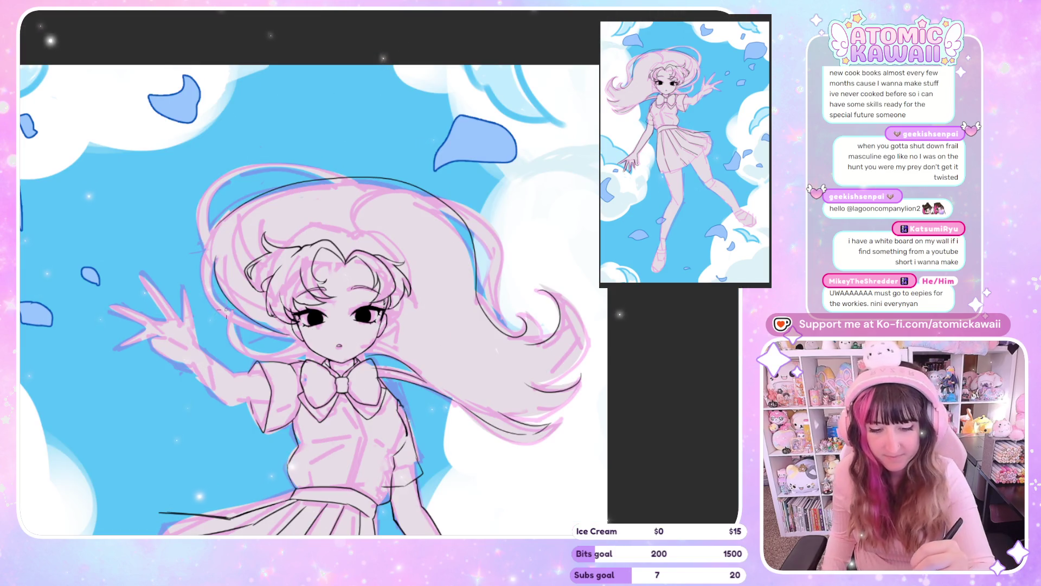
key("m")
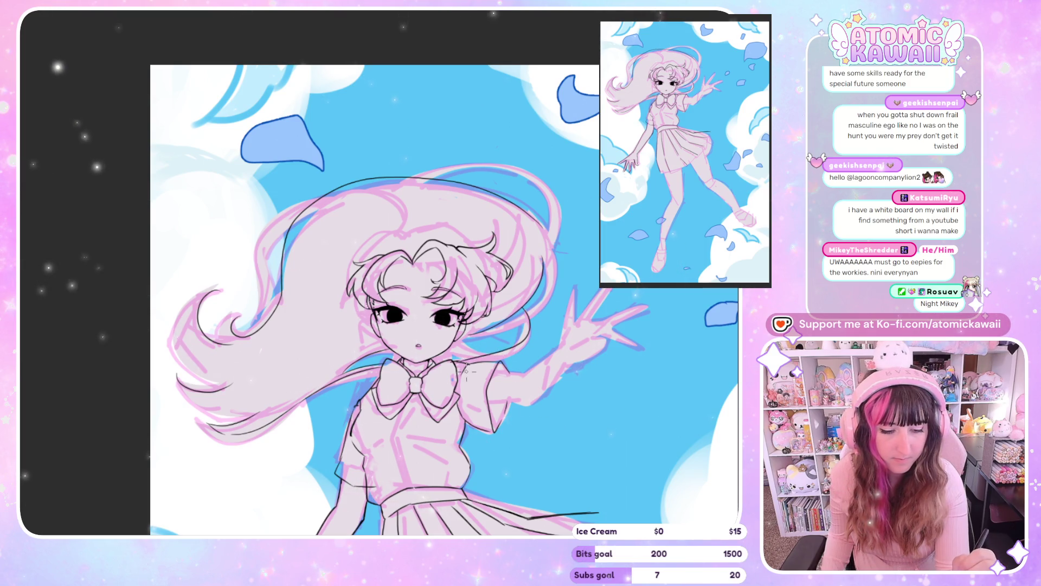
key("h")
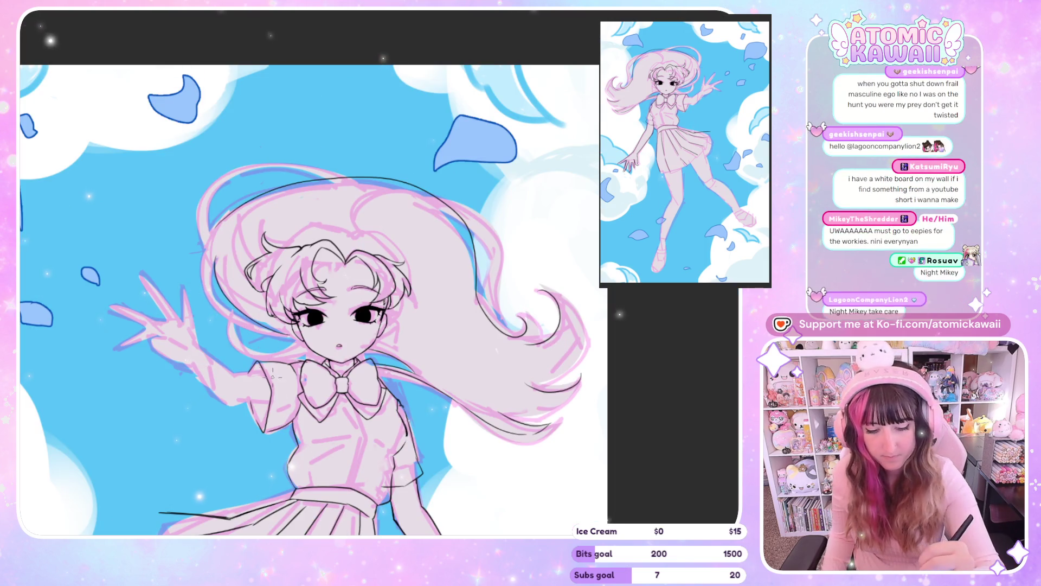
key("r")
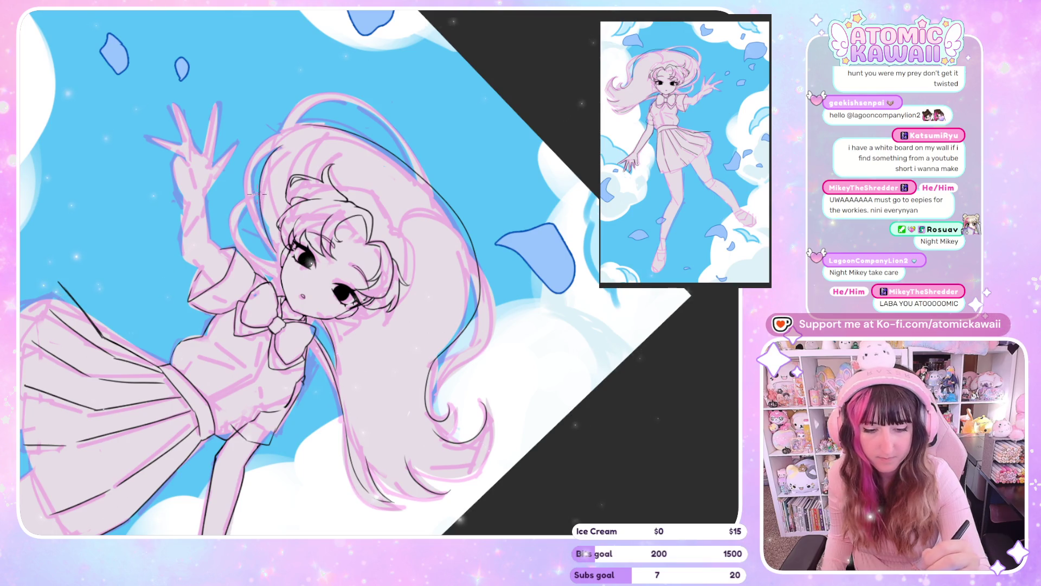
key("h")
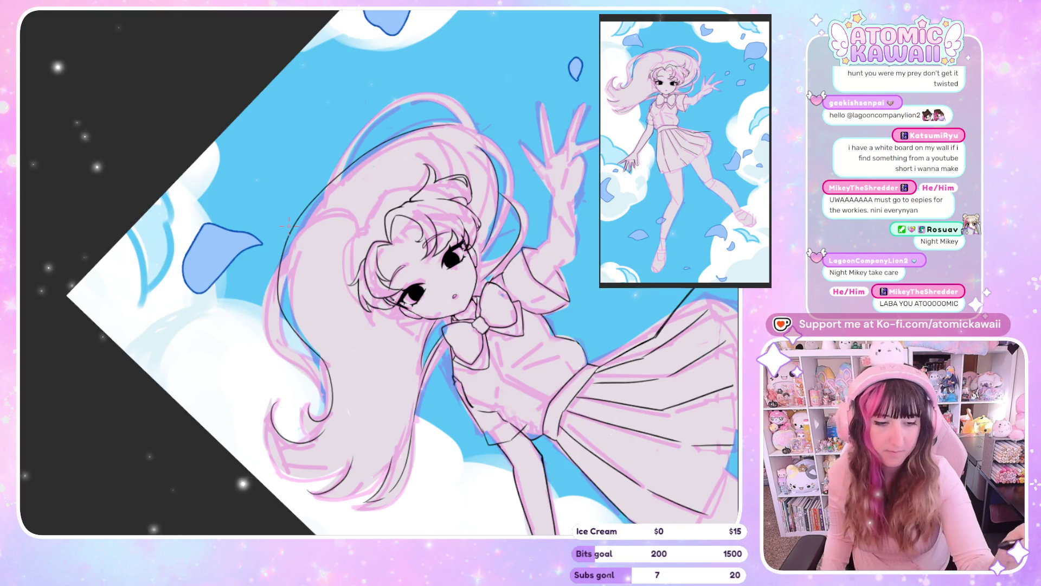
key("Escape")
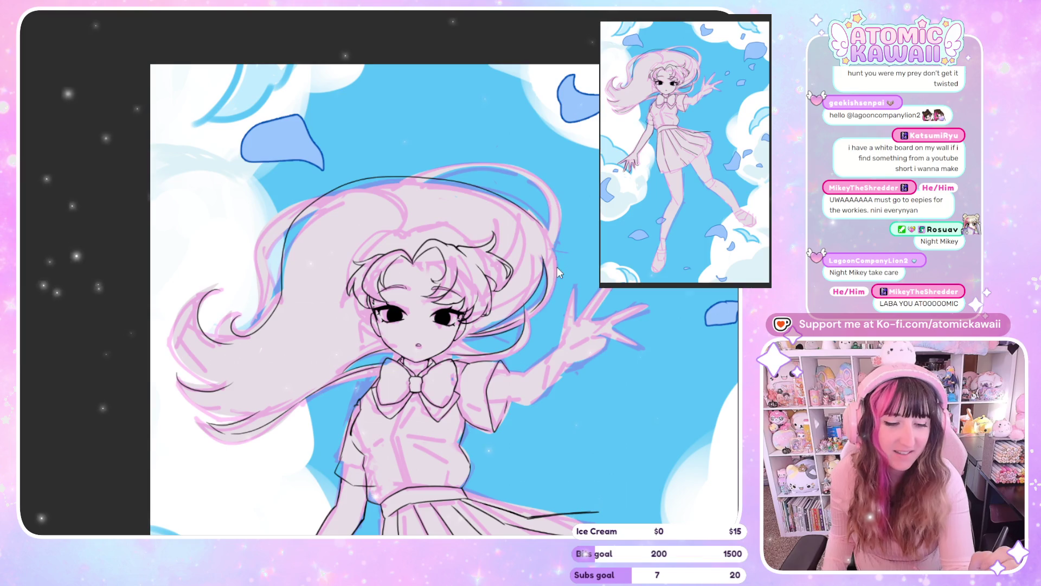
key("h")
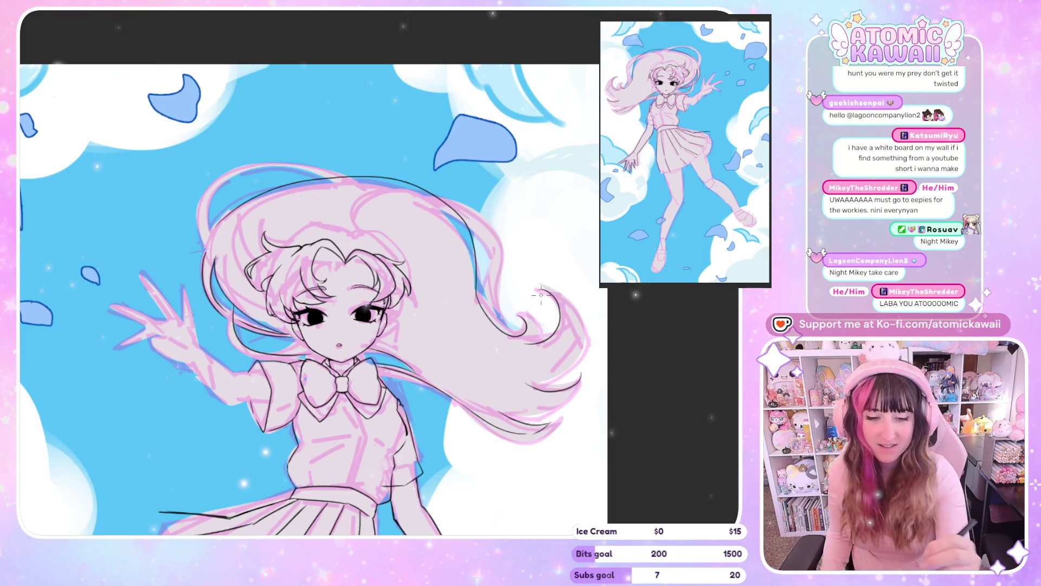
key("h")
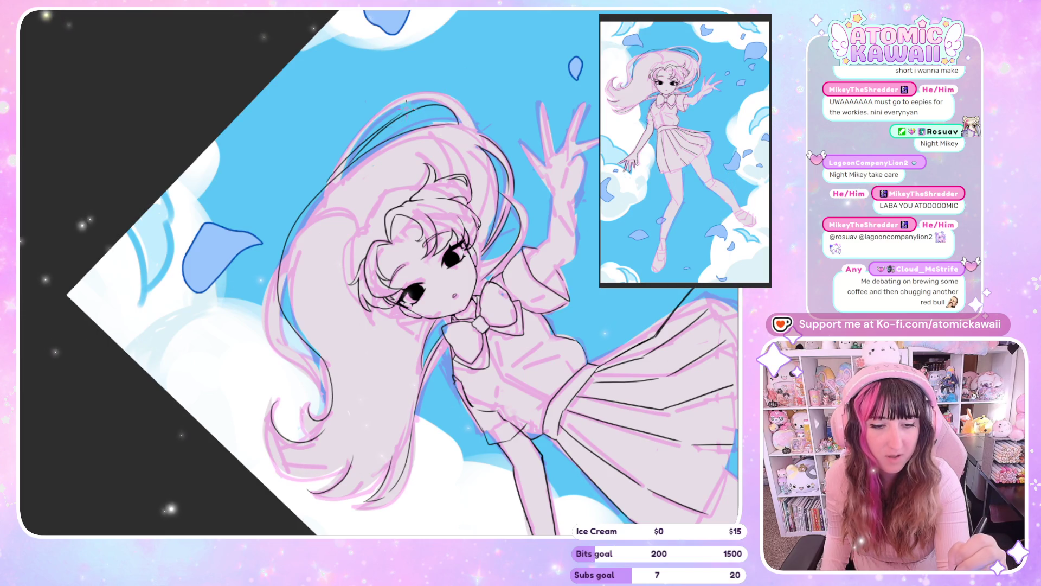
key("h")
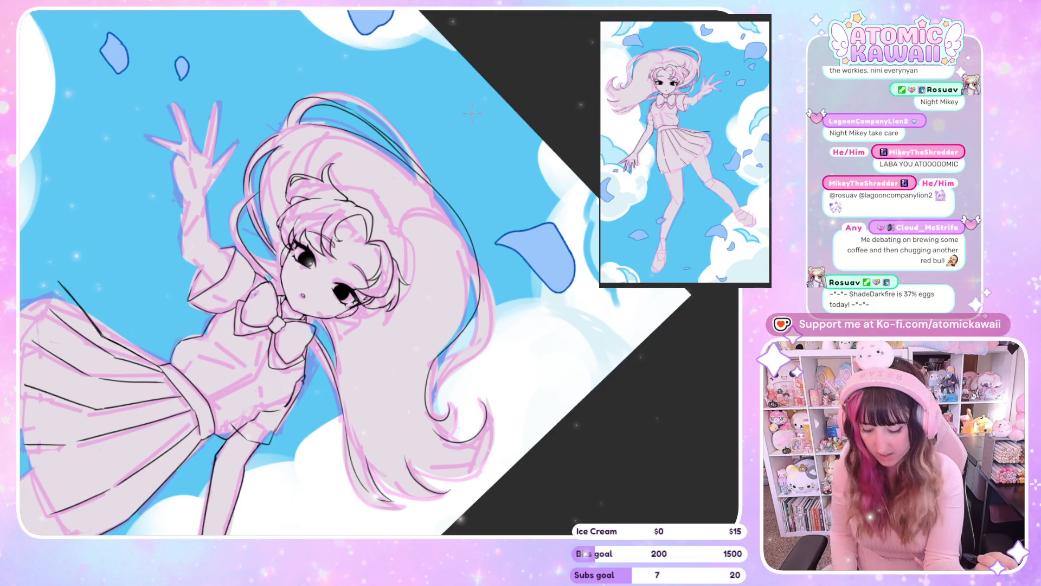
key("ctrl+0")
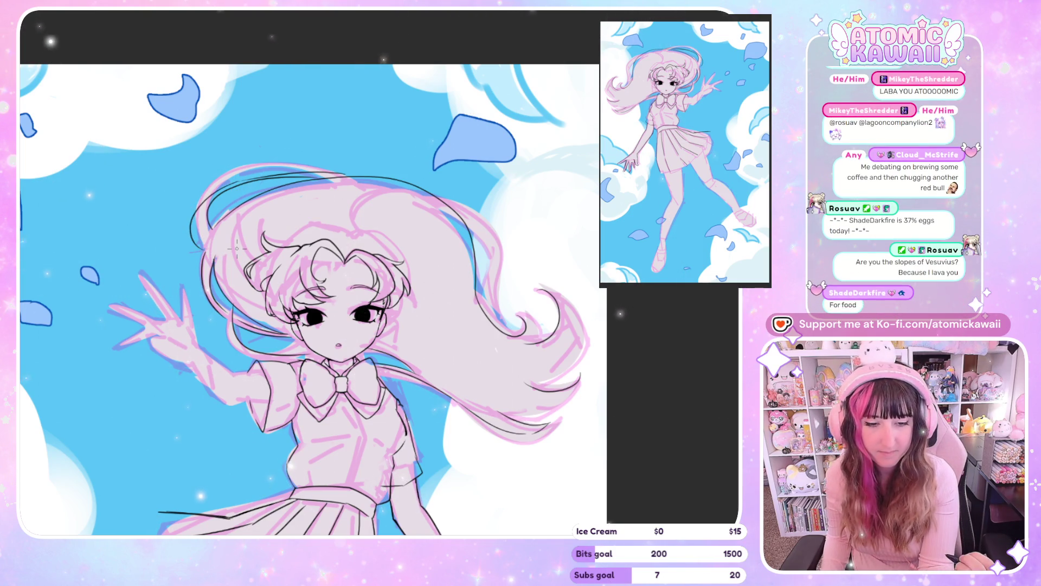
key("h")
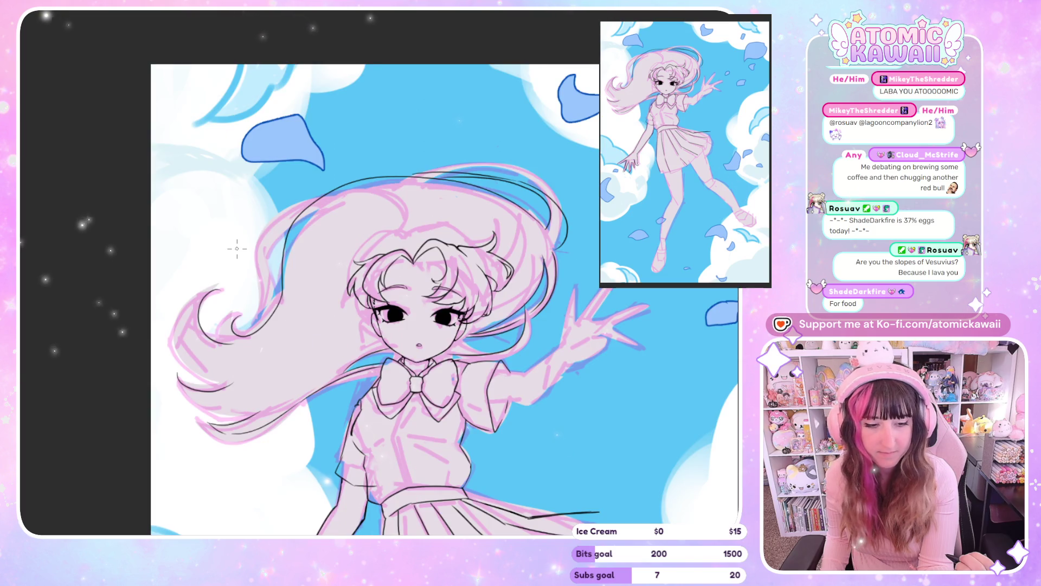
Inspect the lineart with the pink sketch hidden, then undo the stray black arc over the hair.
key("ctrl+comma")
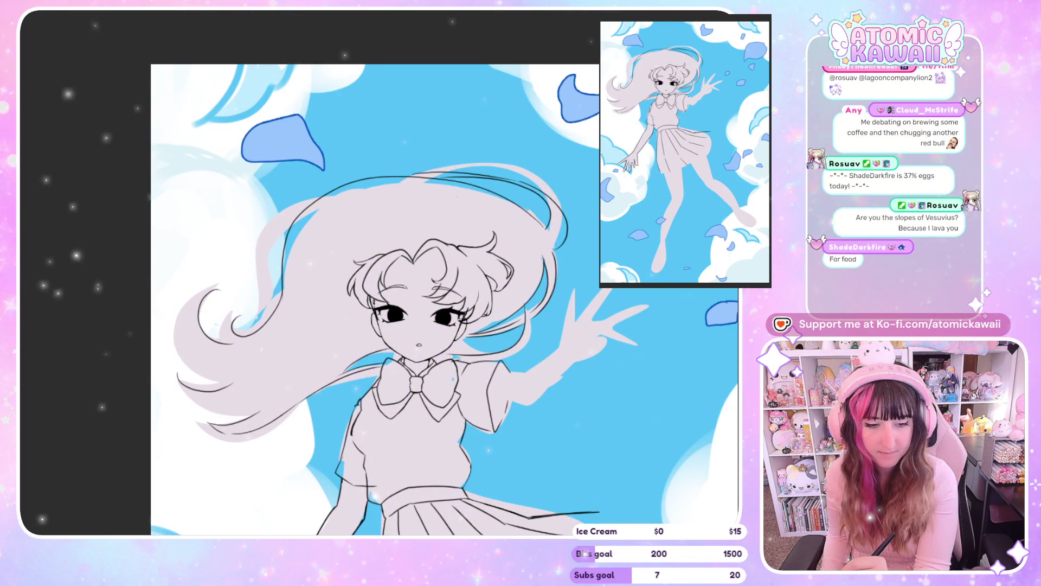
key("ctrl+comma")
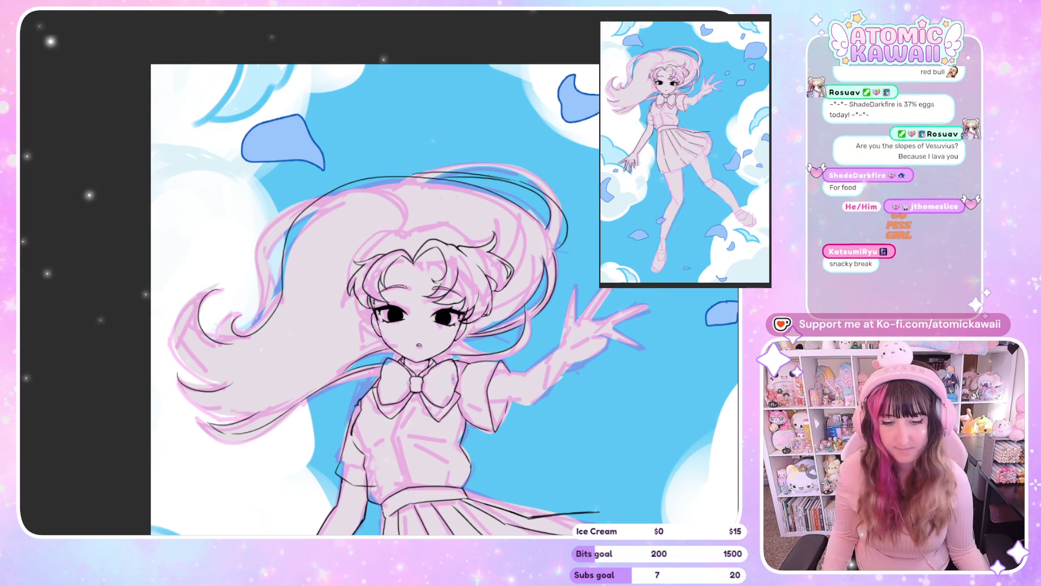
scroll(342, 112, "down", 5)
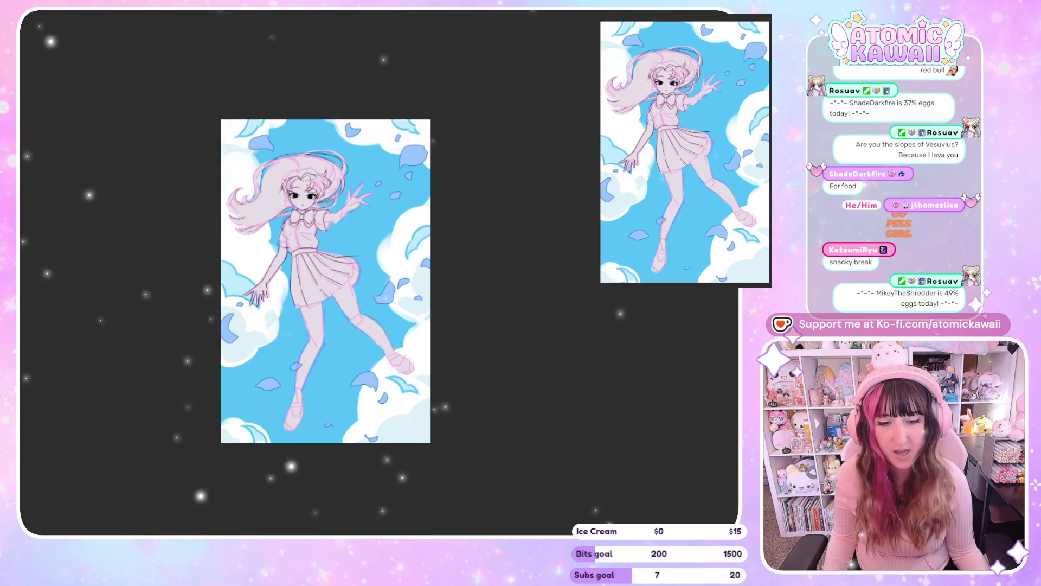
scroll(298, 163, "up", 3)
scroll(290, 268, "up", 1)
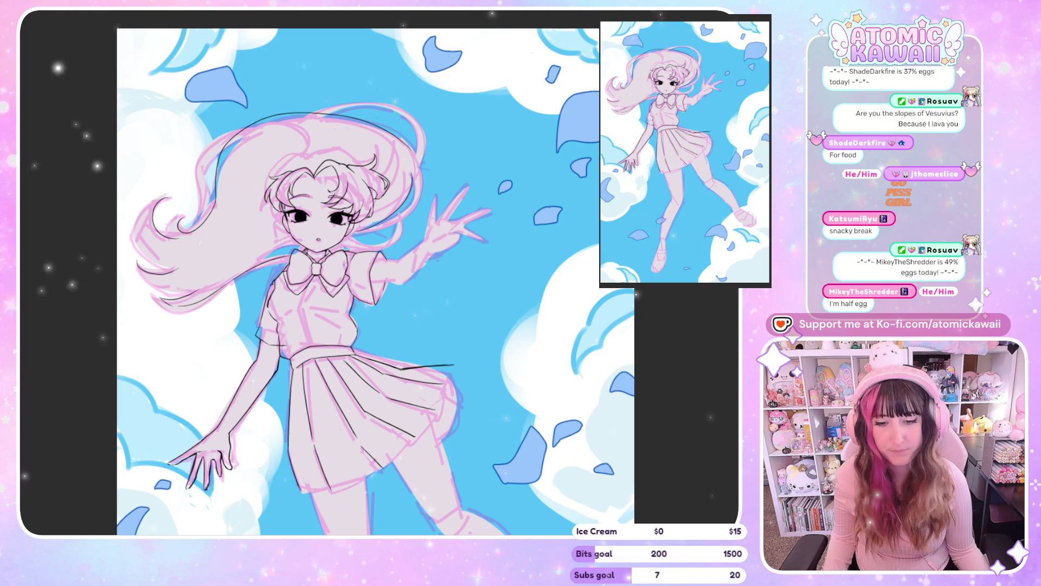
key("ctrl+z")
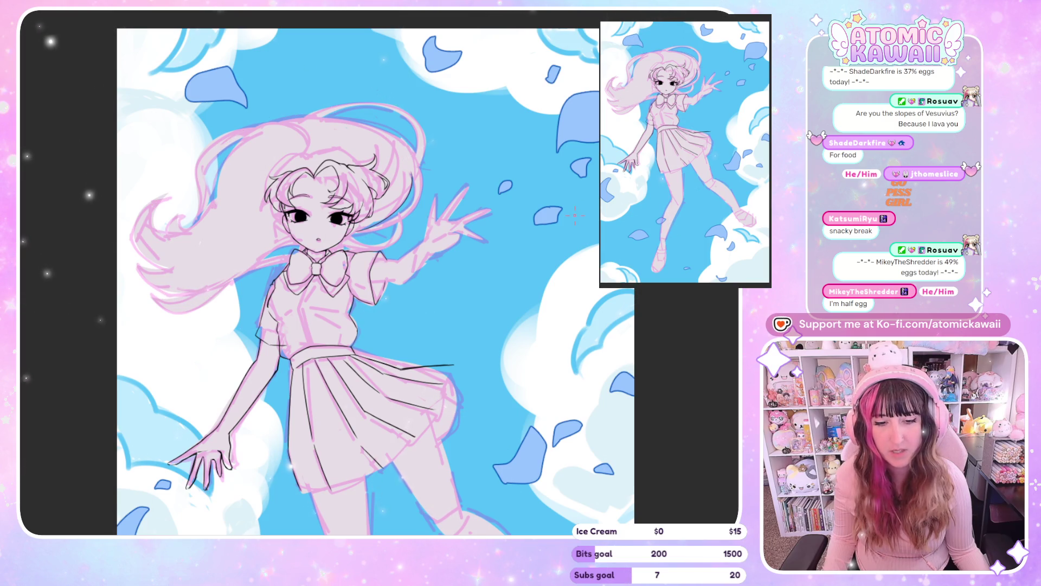
scroll(309, 49, "down", 1)
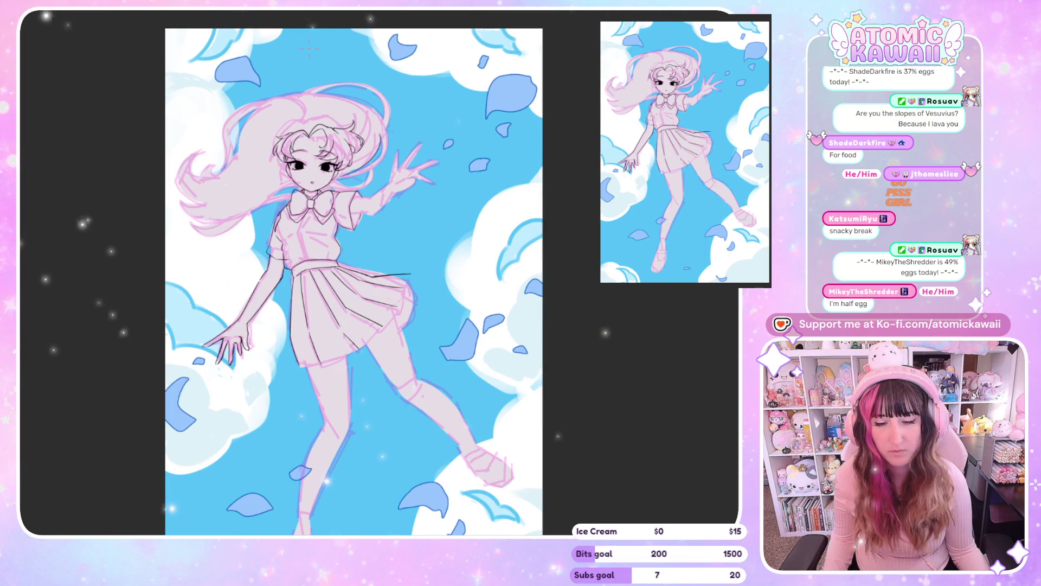
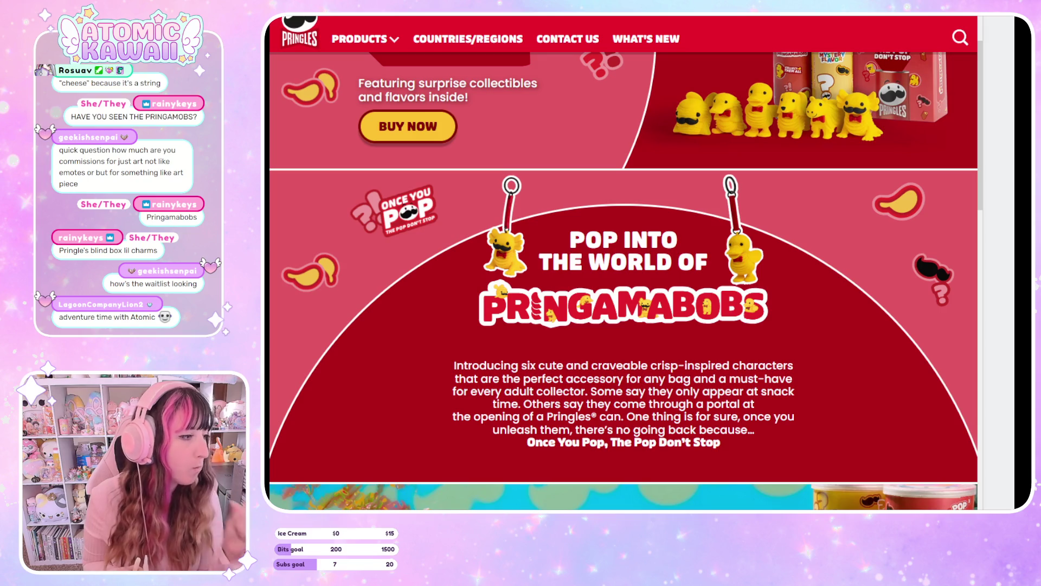
Scroll down and back up to bring the schoolgirl painting with clouds and blue petals into view.
scroll(729, 280, "down", 3)
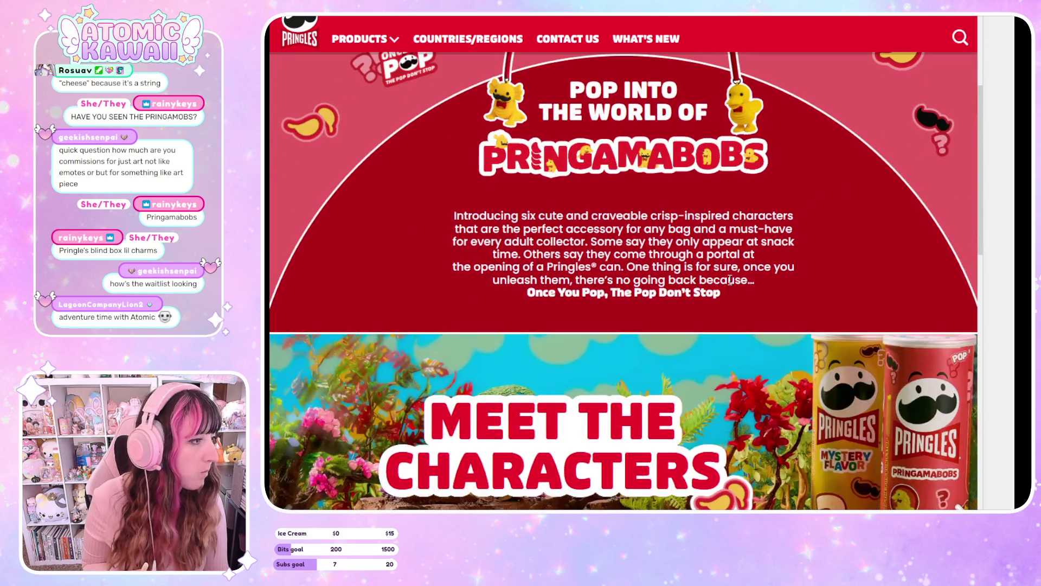
scroll(753, 143, "down", 5)
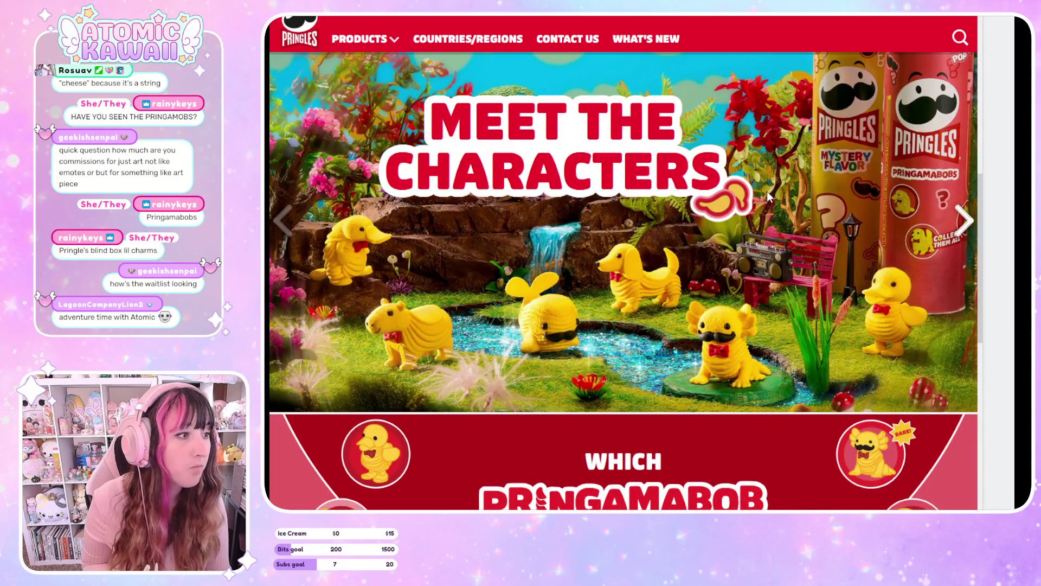
scroll(740, 200, "down", 3)
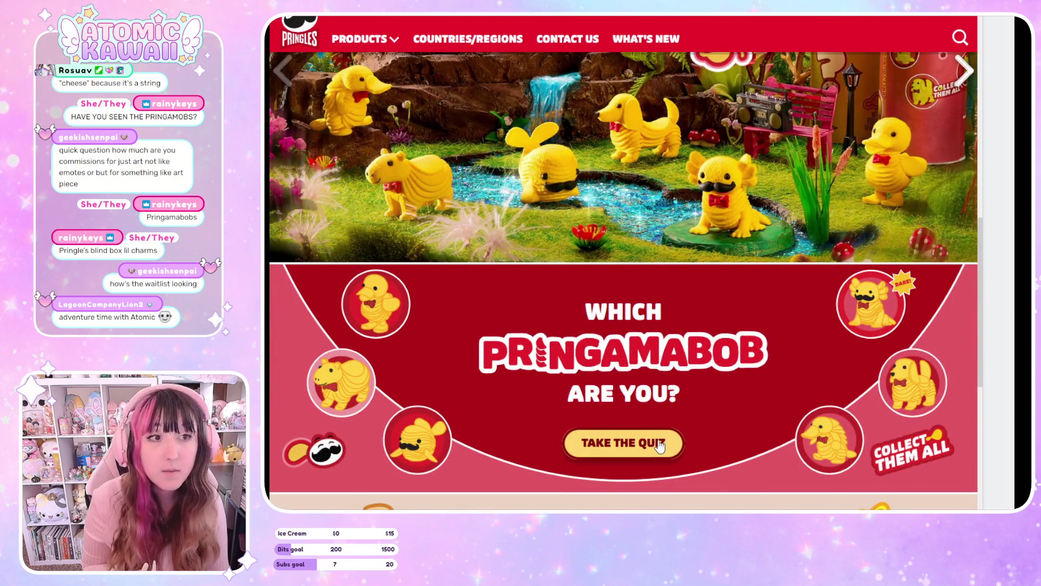
scroll(659, 445, "down", 3)
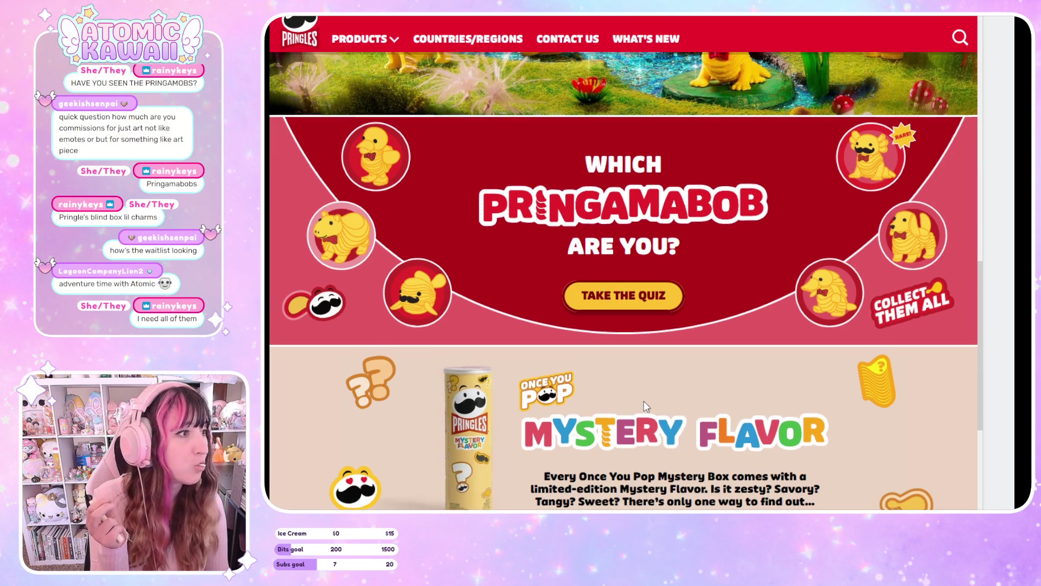
scroll(644, 401, "up", 3)
scroll(291, 235, "up", 3)
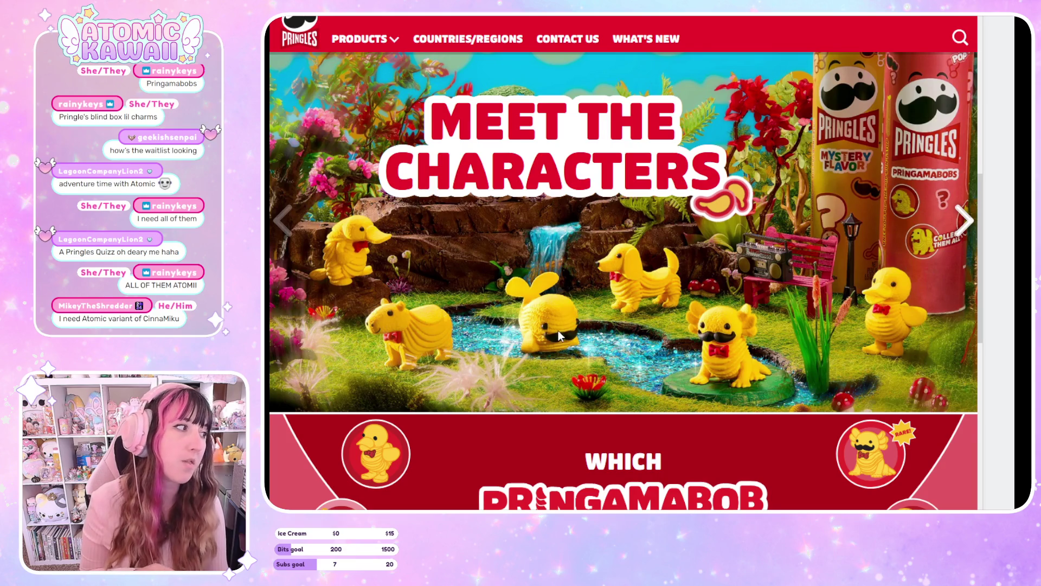
scroll(559, 333, "down", 3)
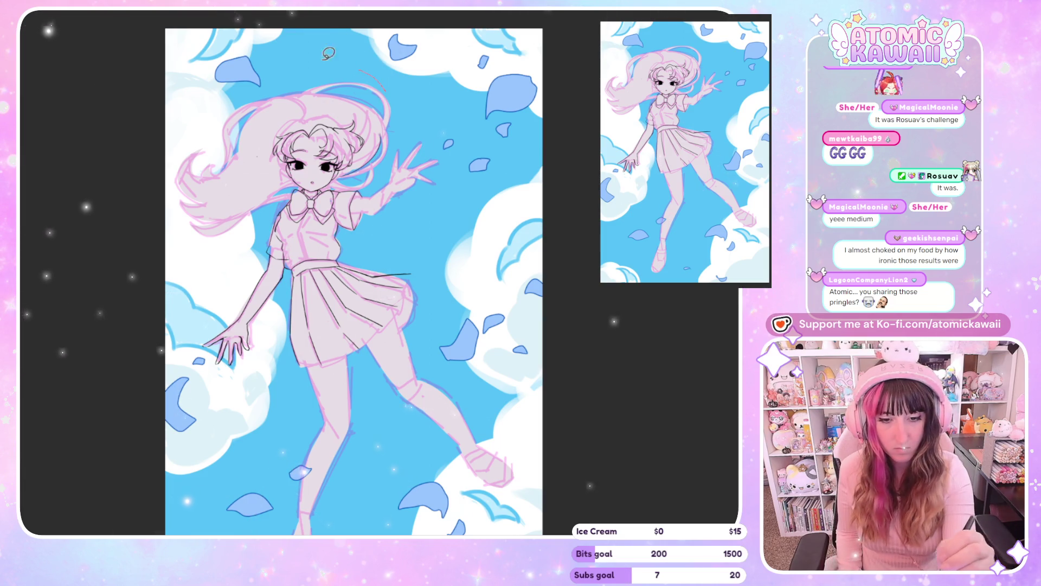
Sketch purple-blue strands across the top of the hair, erase the left pink fill, and add an arcing strand.
mouse_move(217, 125)
left_mouse_down()
mouse_move(293, 100)
mouse_move(304, 110)
left_mouse_up()
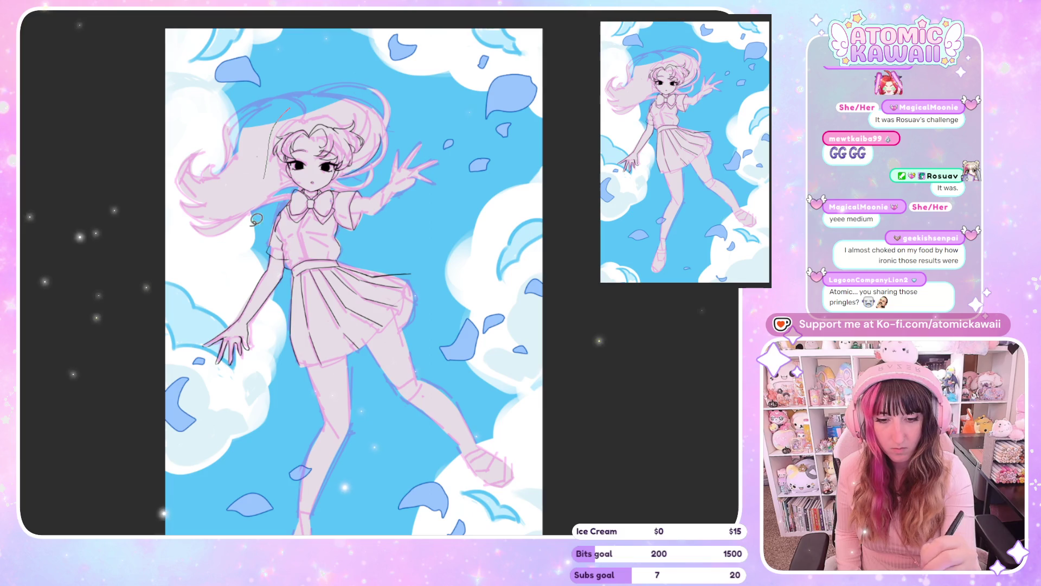
mouse_move(257, 219)
left_mouse_down()
mouse_move(212, 260)
mouse_move(162, 179)
mouse_move(290, 107)
left_mouse_up()
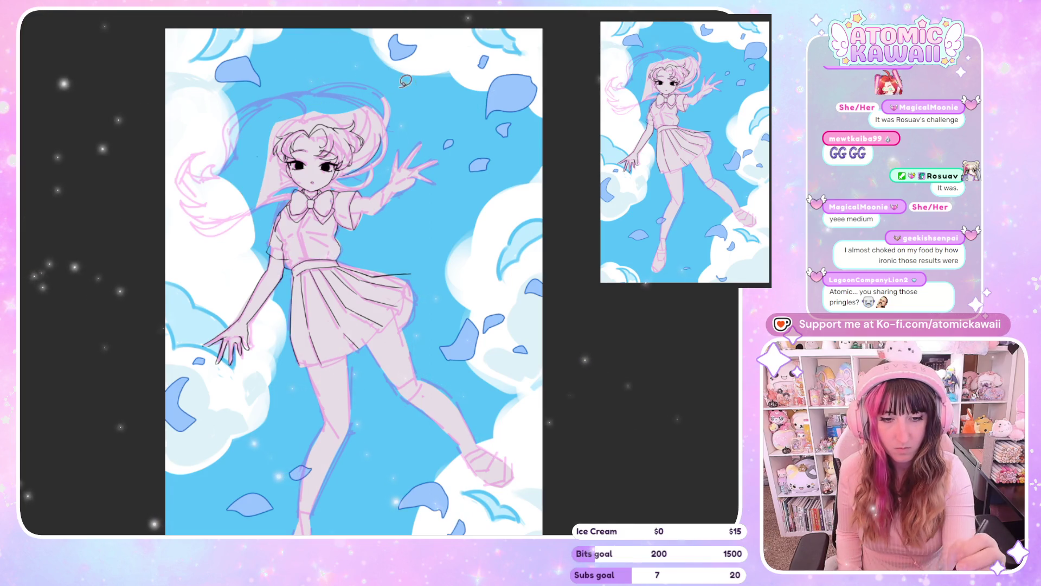
left_click_drag(406, 83, 329, 105)
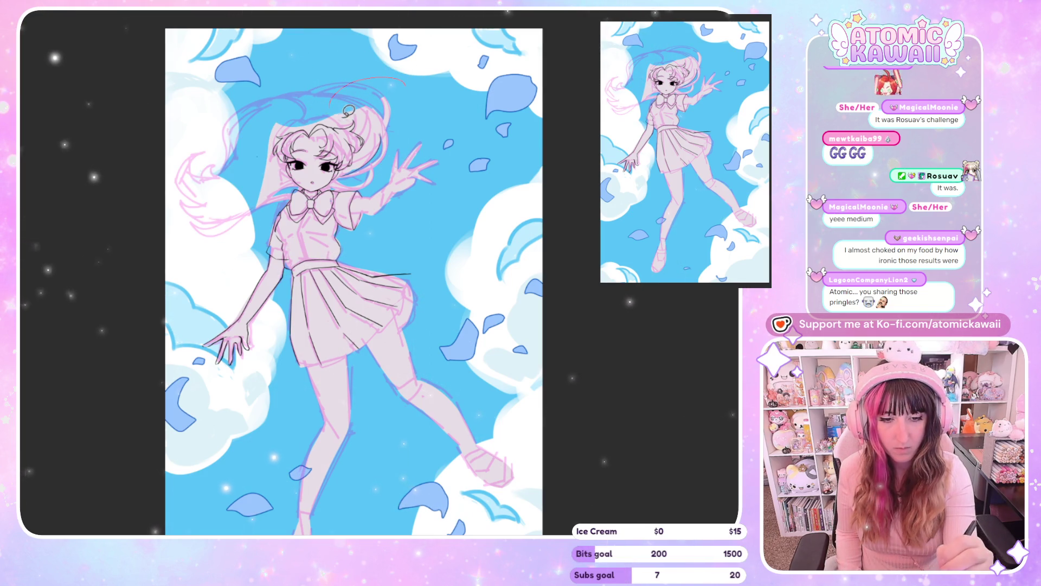
left_click_drag(382, 168, 386, 99)
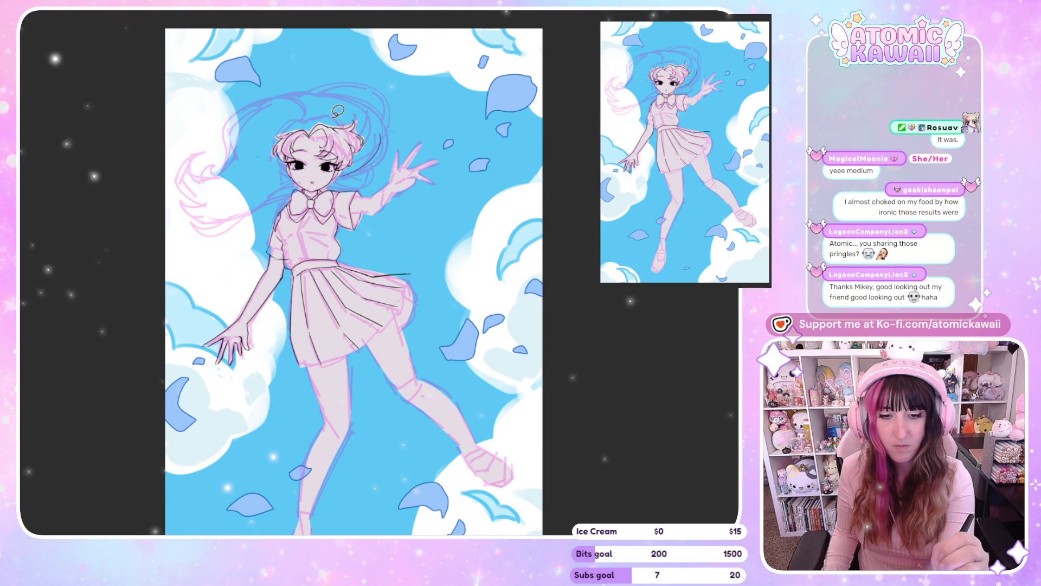
Try a halo arc above the head, then undo it along with the translucent bun shape.
mouse_move(338, 112)
left_mouse_down()
mouse_move(252, 108)
mouse_move(306, 94)
left_mouse_up()
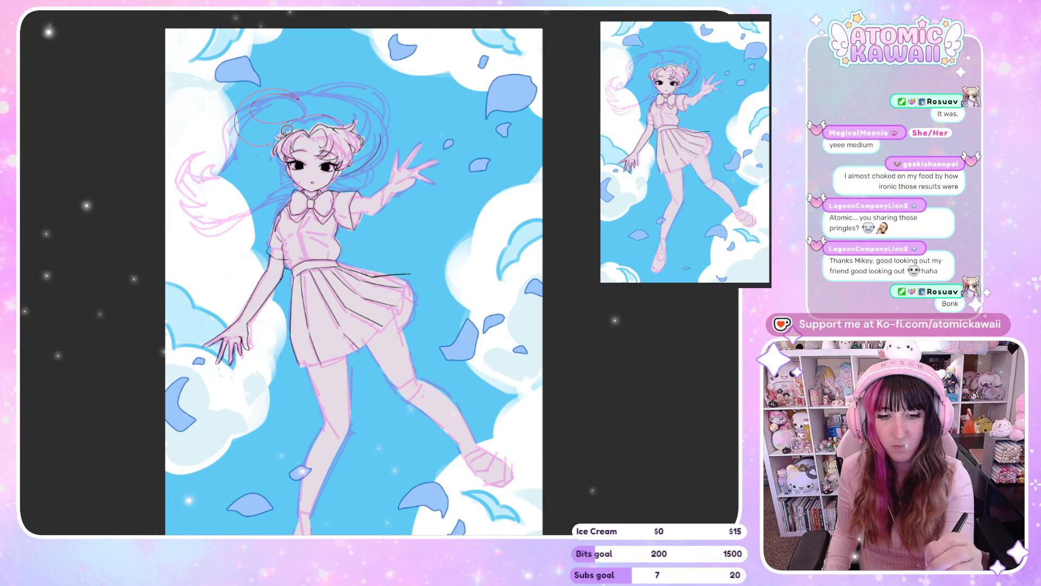
key("ctrl+z")
key("ctrl+z")
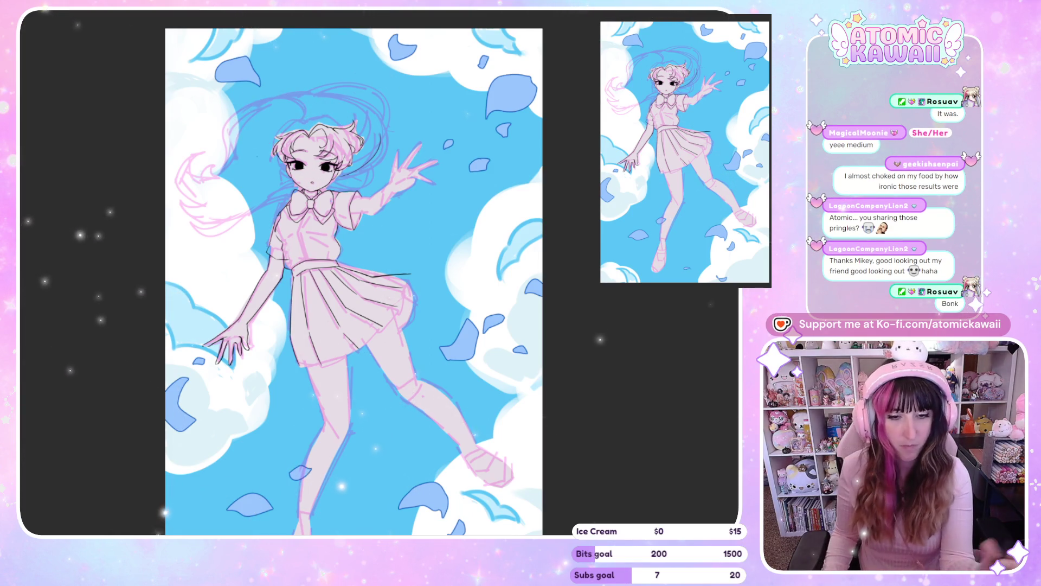
left_click_drag(341, 118, 261, 129)
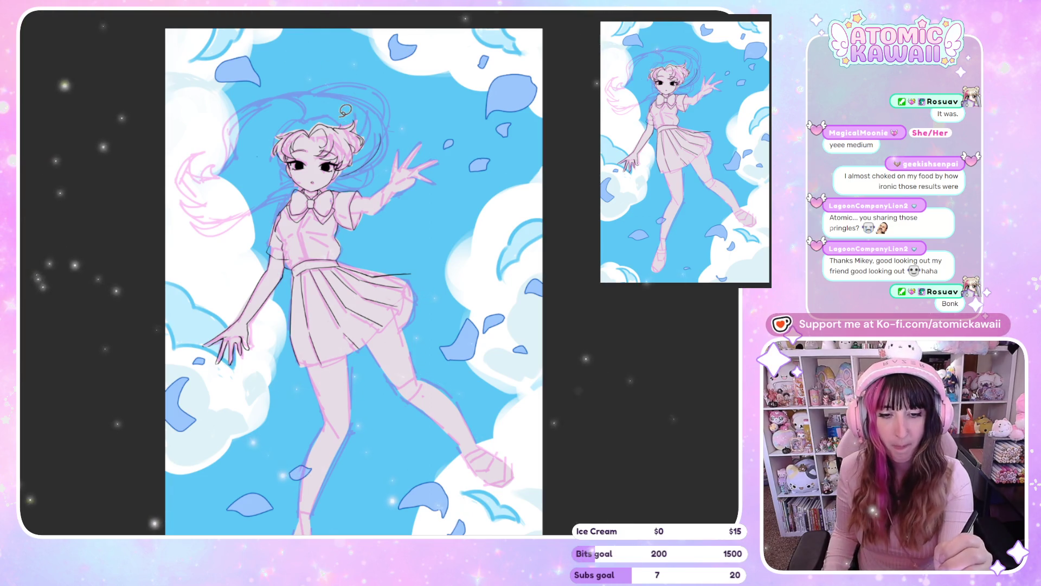
key("ctrl+z")
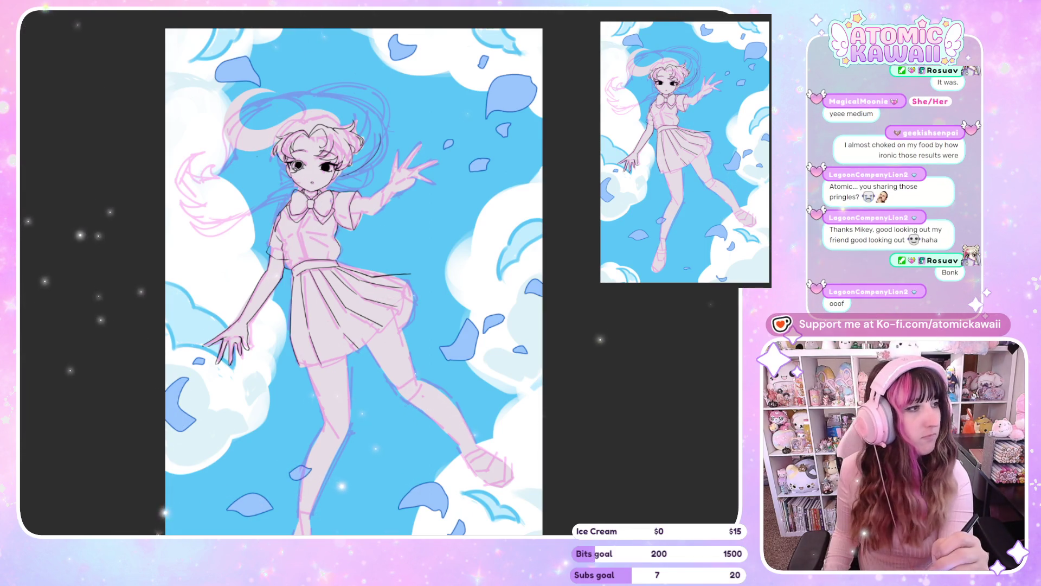
key("ctrl+z")
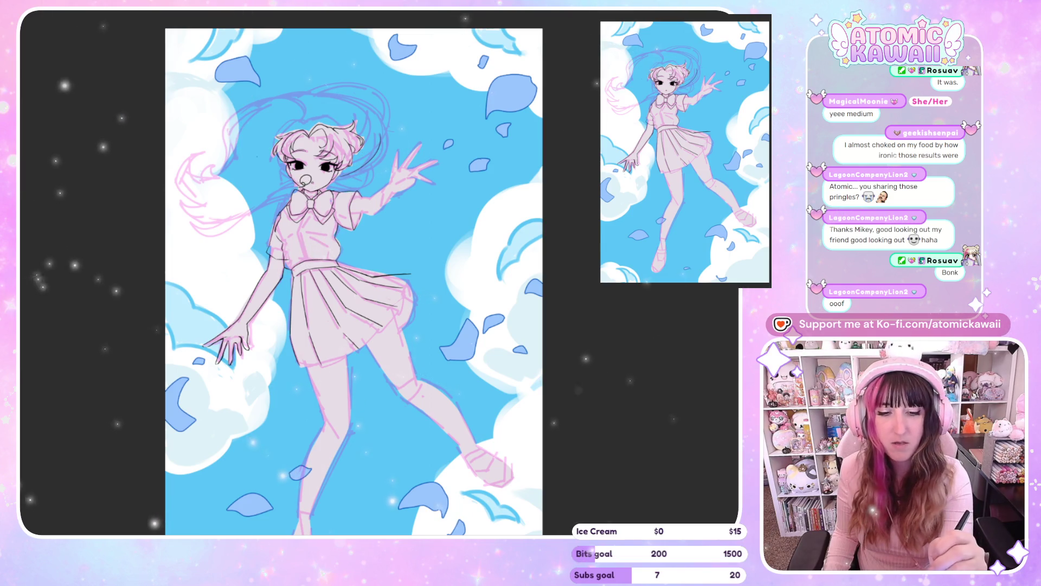
Outline a crescent left of the hair and a dark arc strand, then undo those sketched lines.
mouse_move(266, 191)
left_mouse_down()
mouse_move(207, 157)
mouse_move(255, 81)
mouse_move(330, 84)
mouse_move(304, 163)
mouse_move(266, 189)
left_mouse_up()
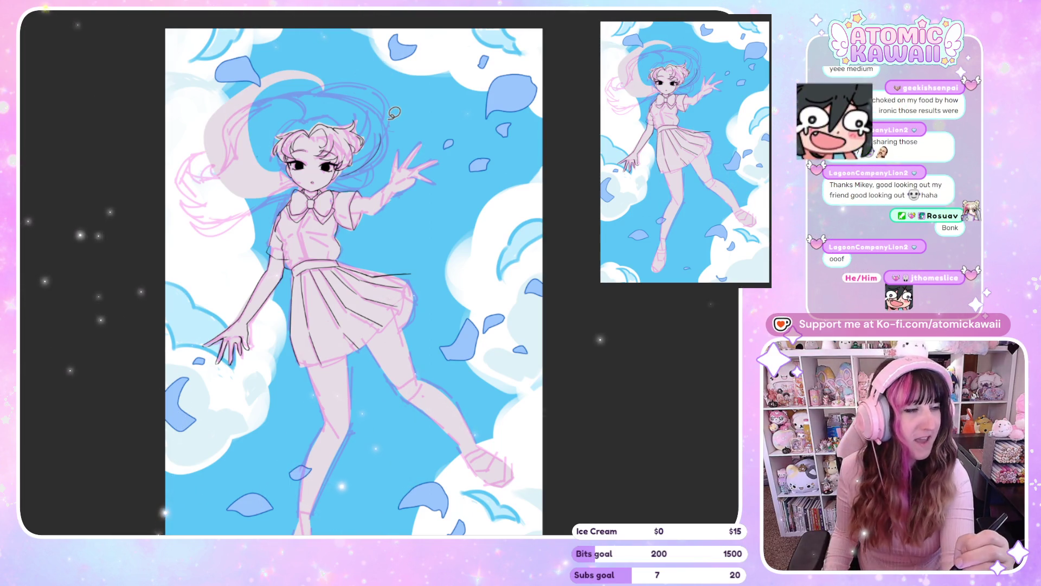
left_click_drag(209, 142, 233, 199)
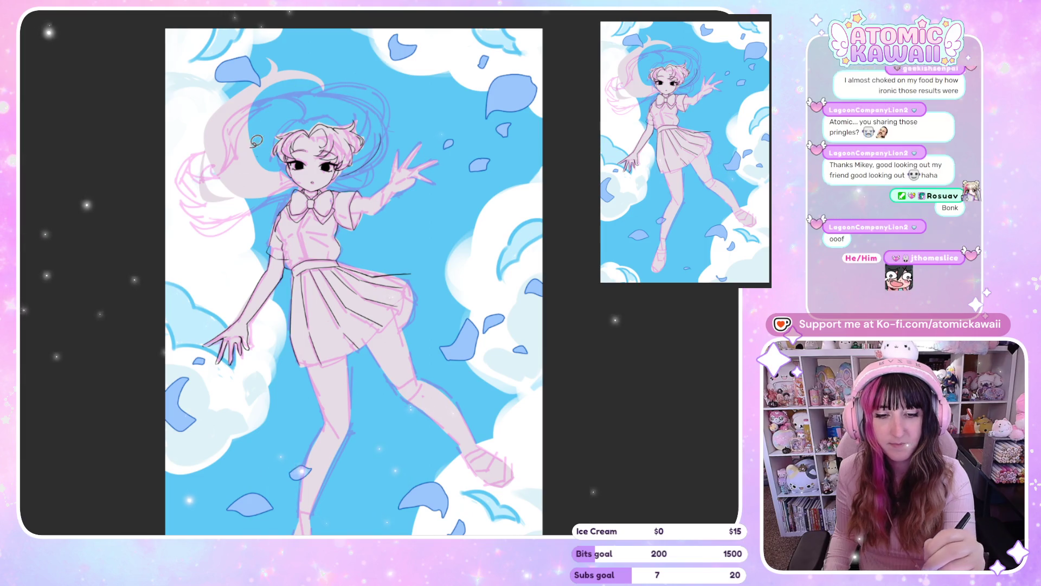
left_click_drag(240, 147, 324, 83)
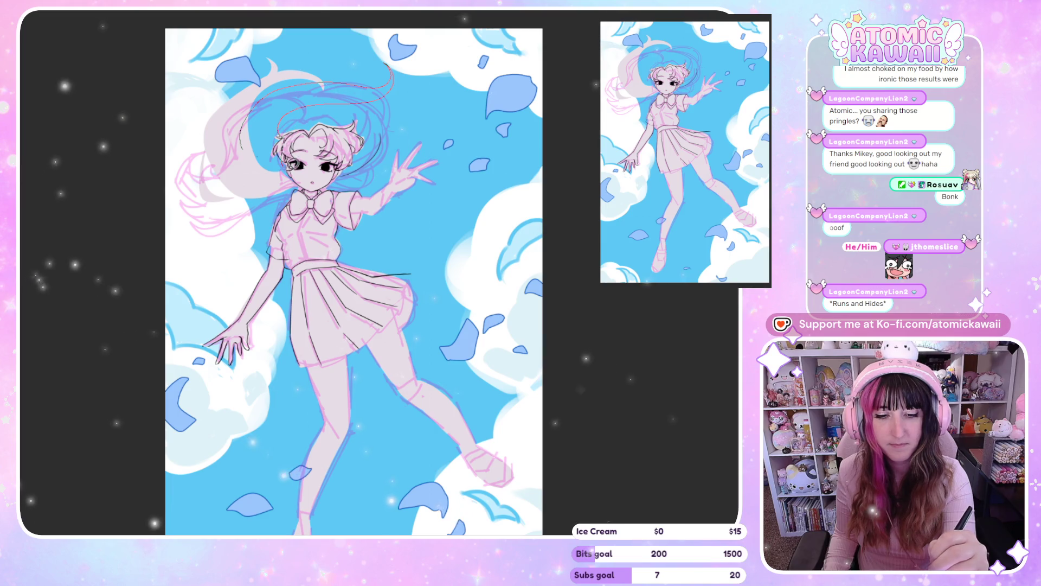
key("ctrl+z")
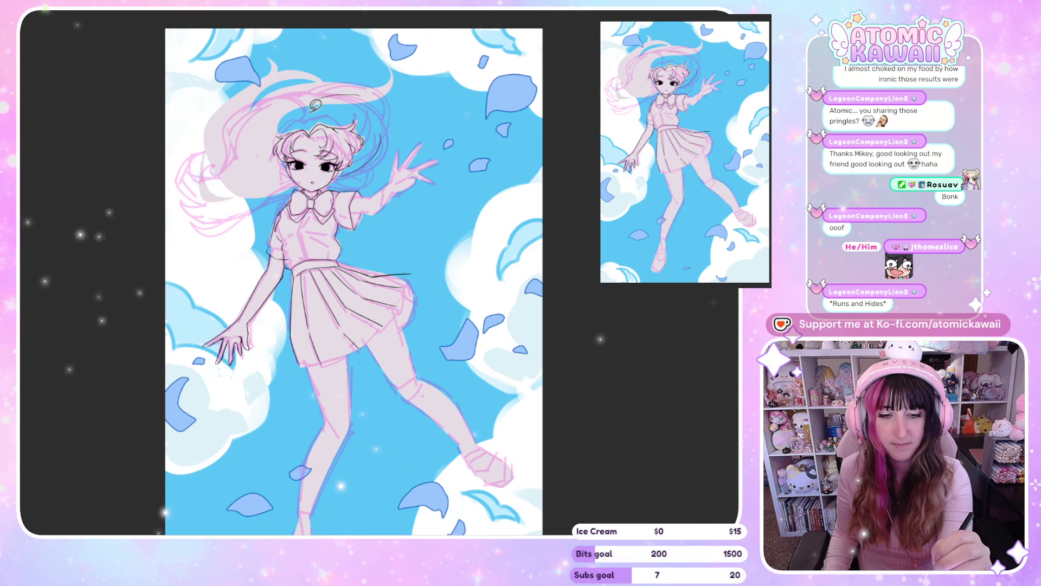
key("ctrl+z")
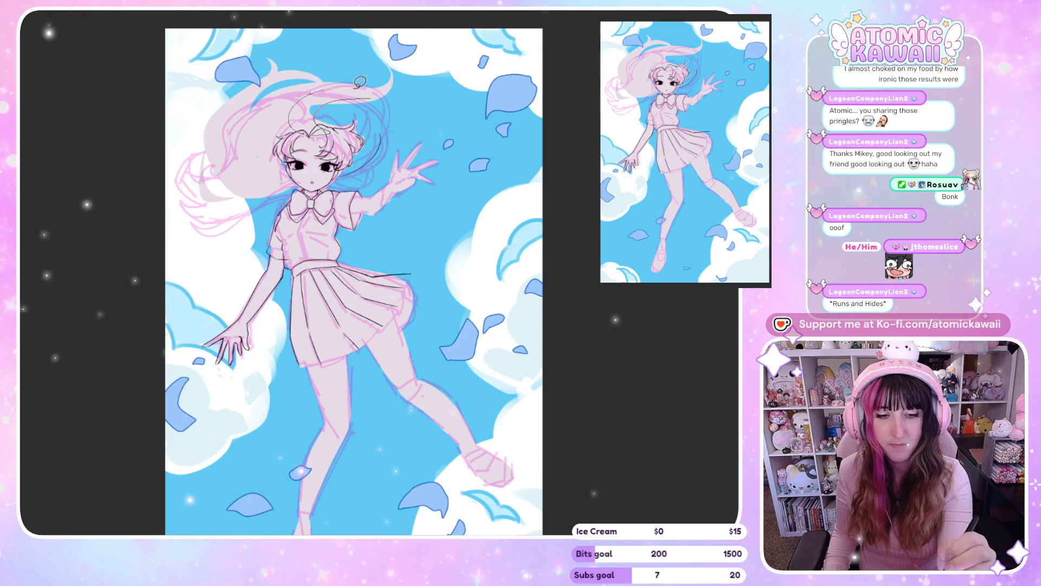
key("ctrl+z")
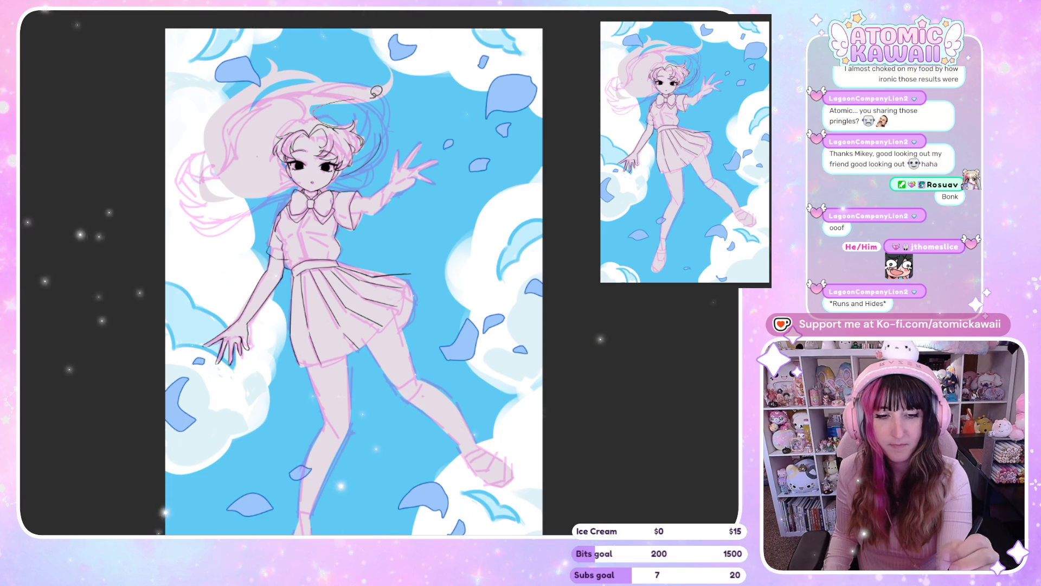
key("ctrl+z")
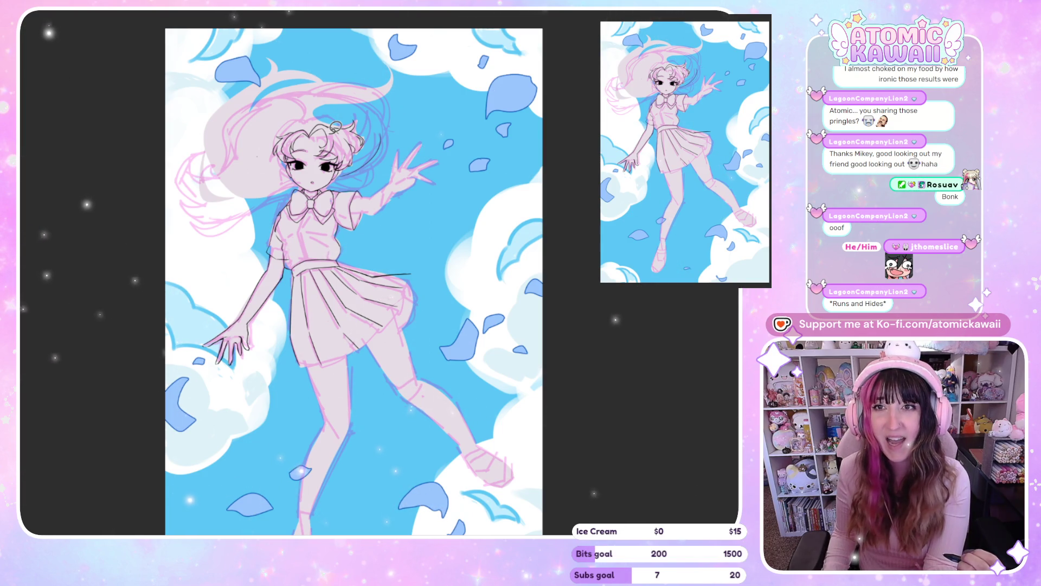
Check the drawing mirrored, then draw a thin dark line down the hair's left edge.
key("m")
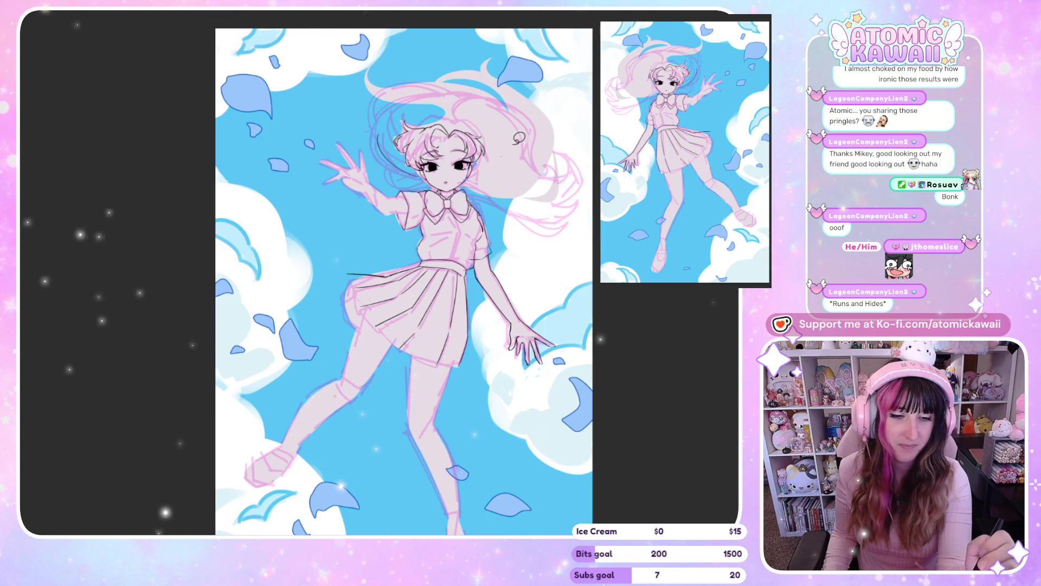
key("m")
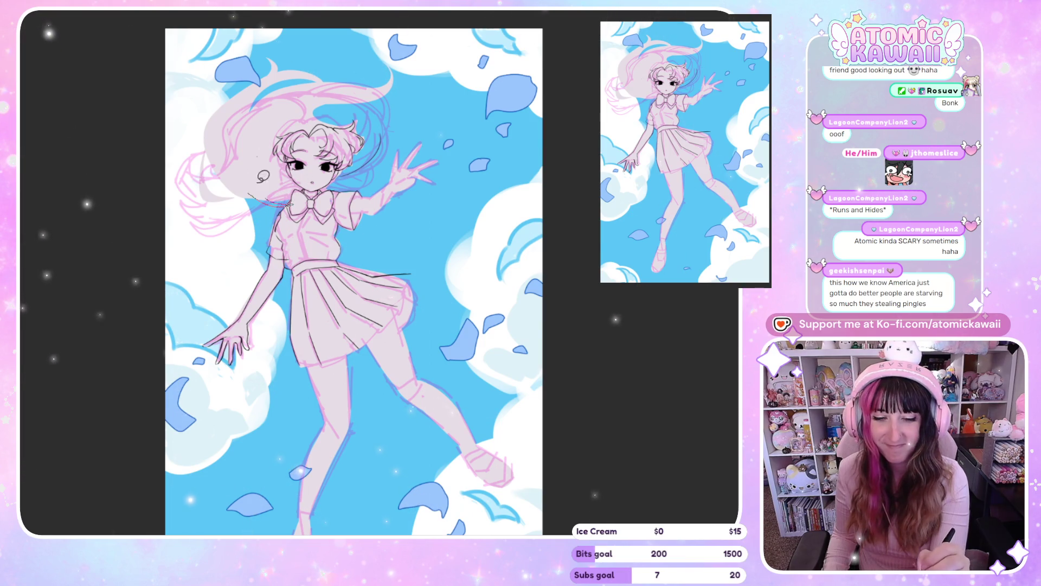
key("m")
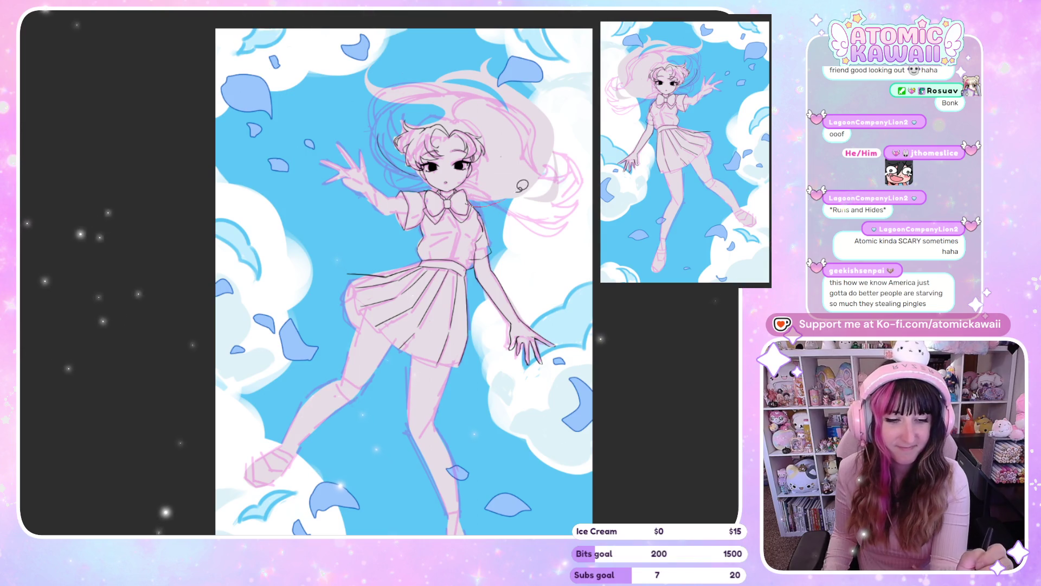
key("m")
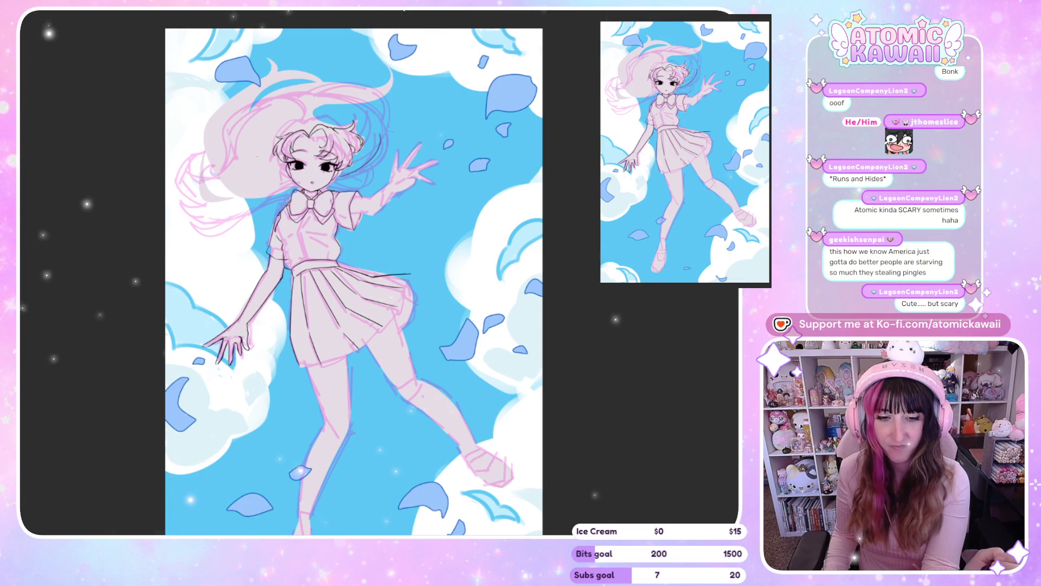
key("m")
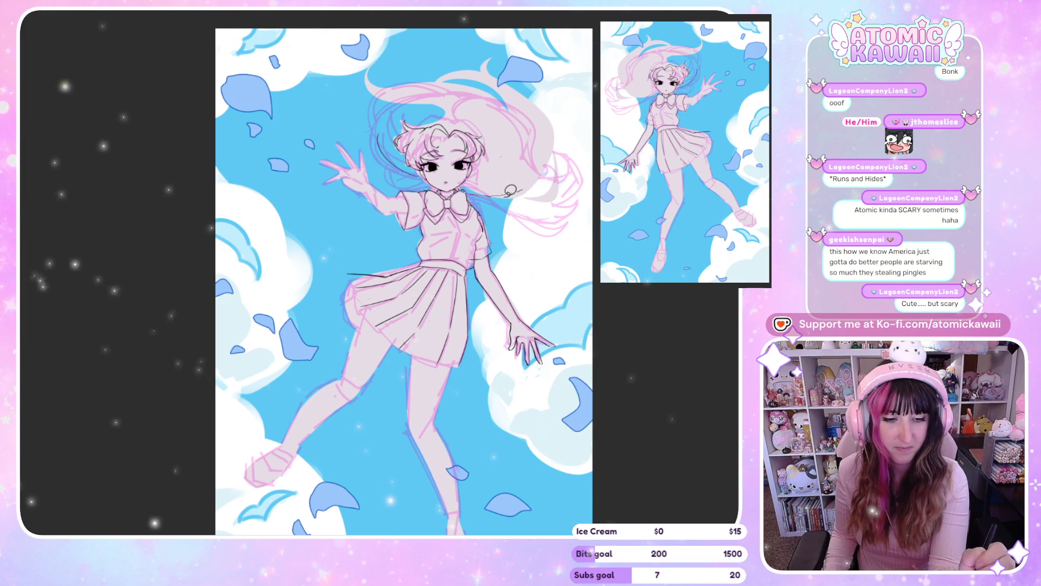
key("m")
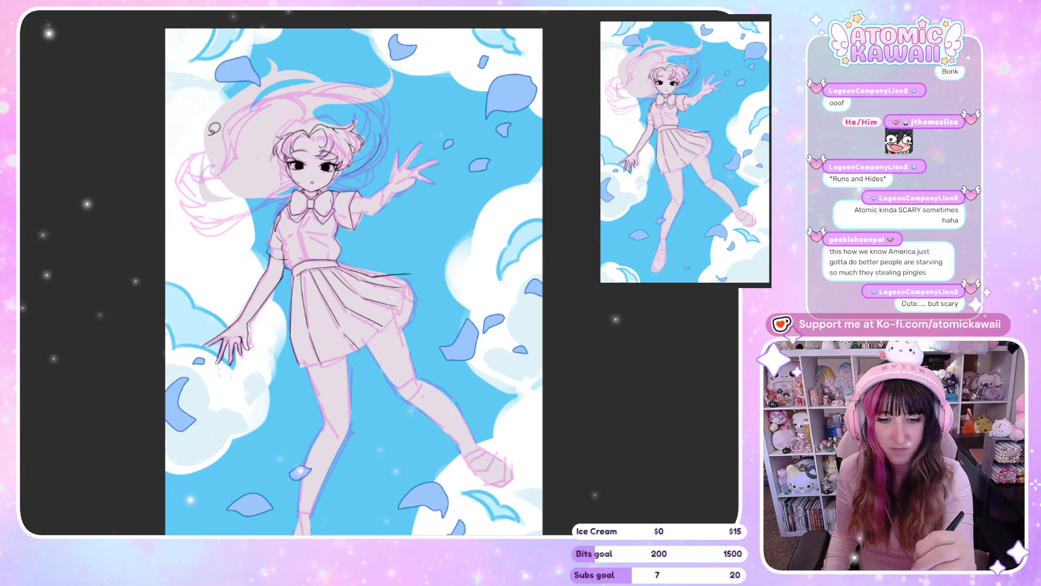
left_click_drag(212, 130, 202, 183)
key("m")
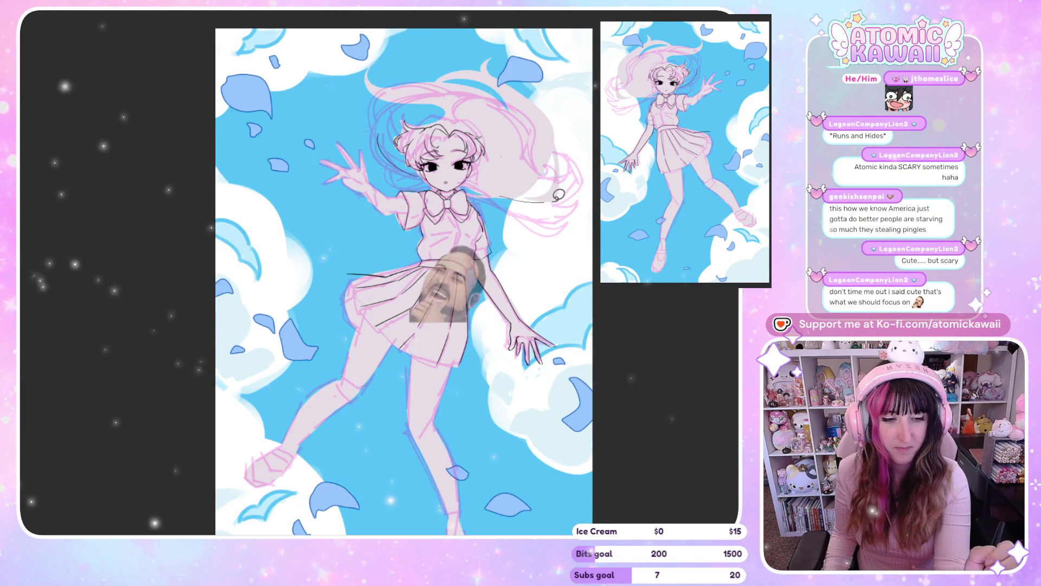
key("m")
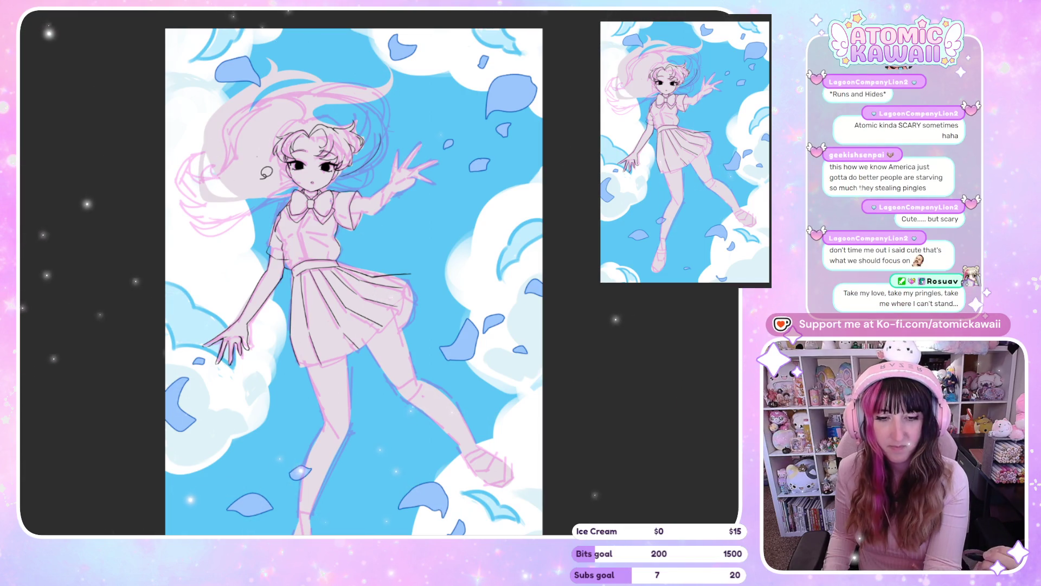
key("m")
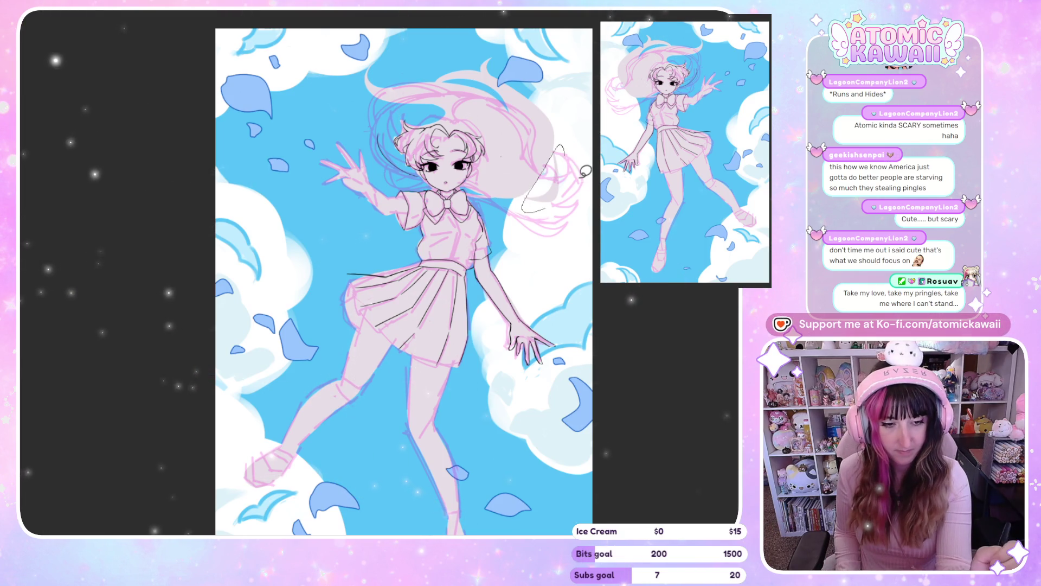
key("m")
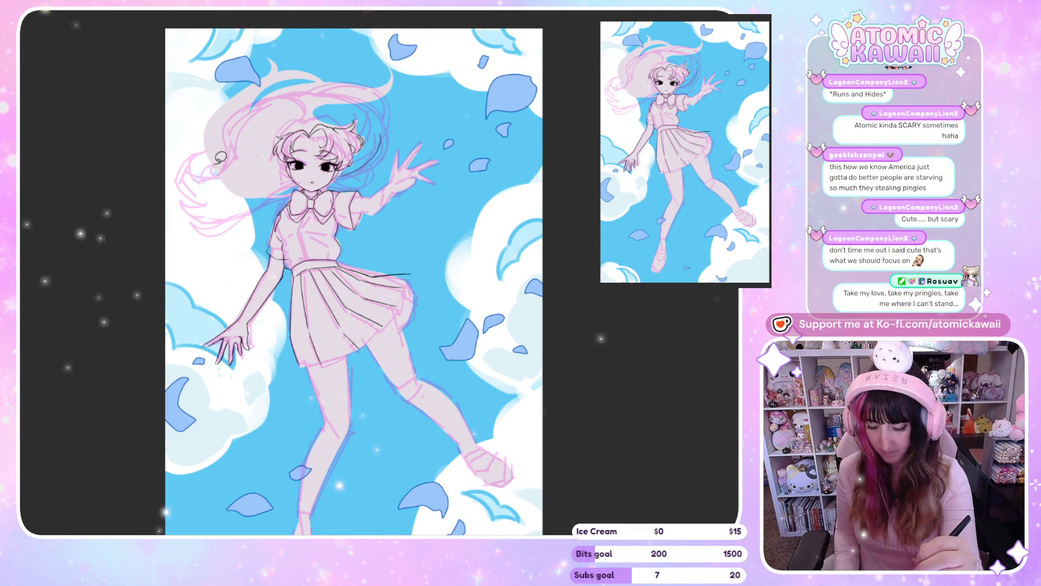
key("m")
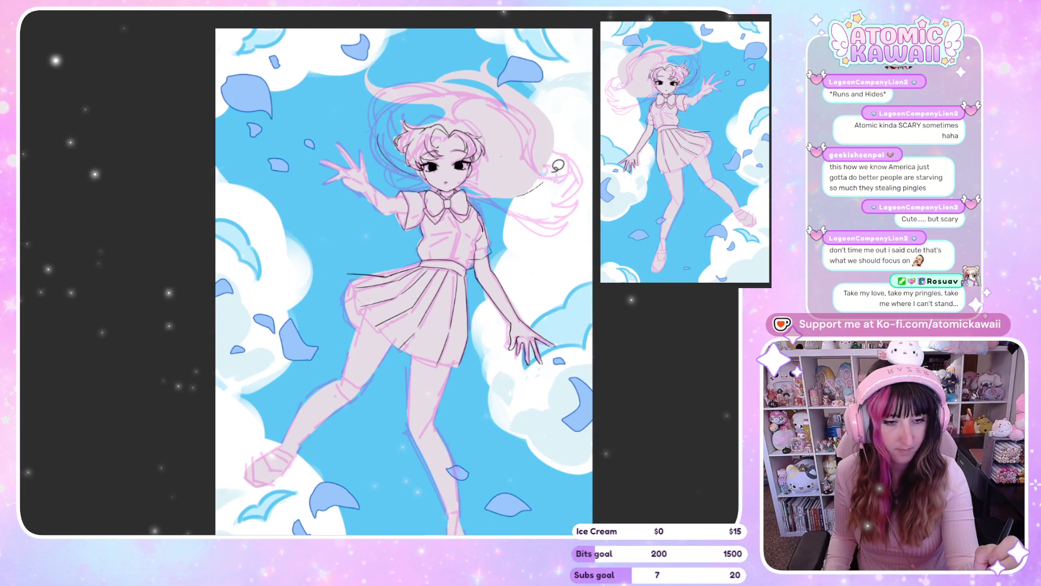
key("m")
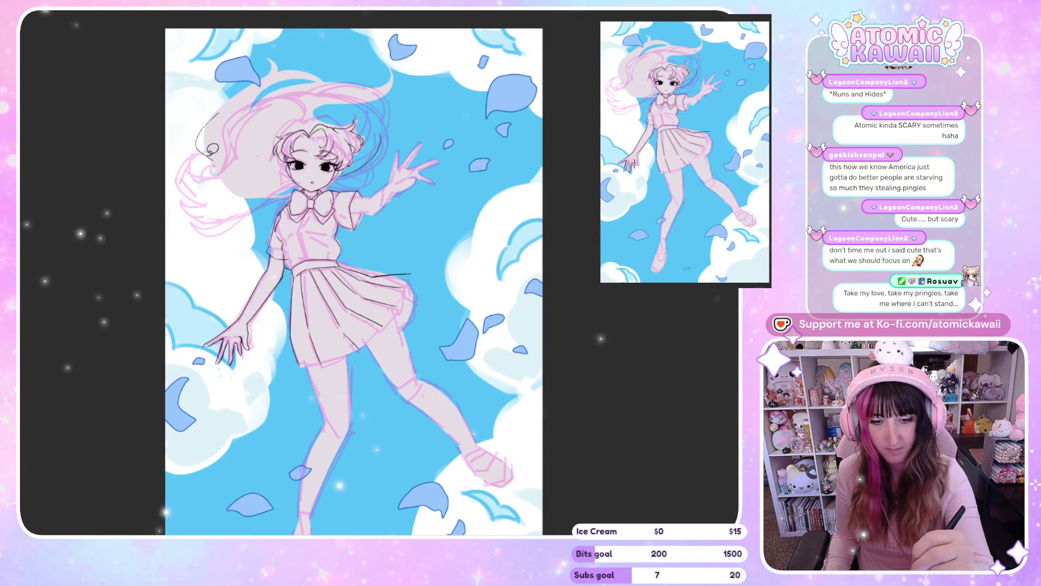
key("m")
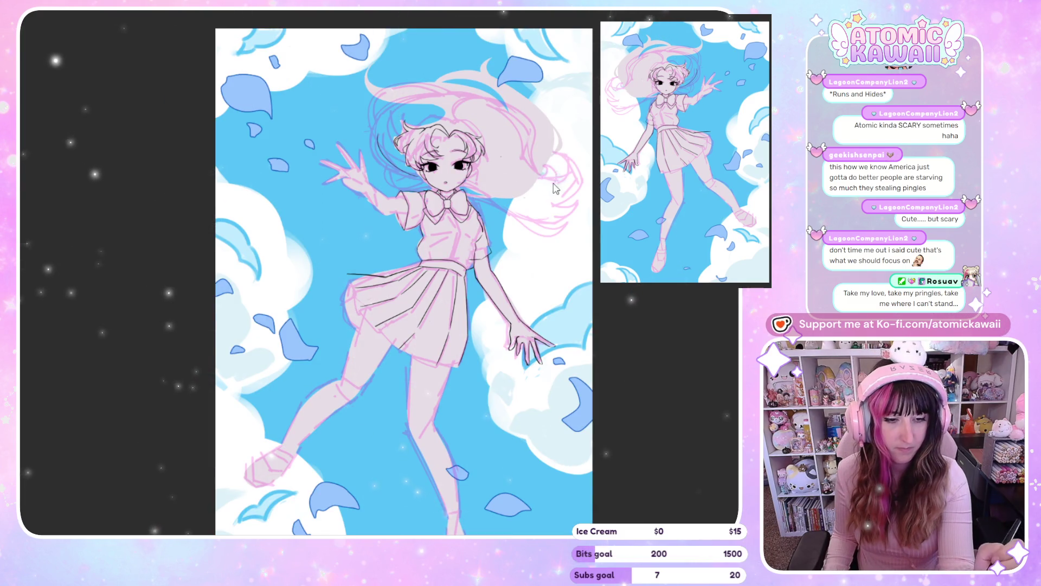
key("m")
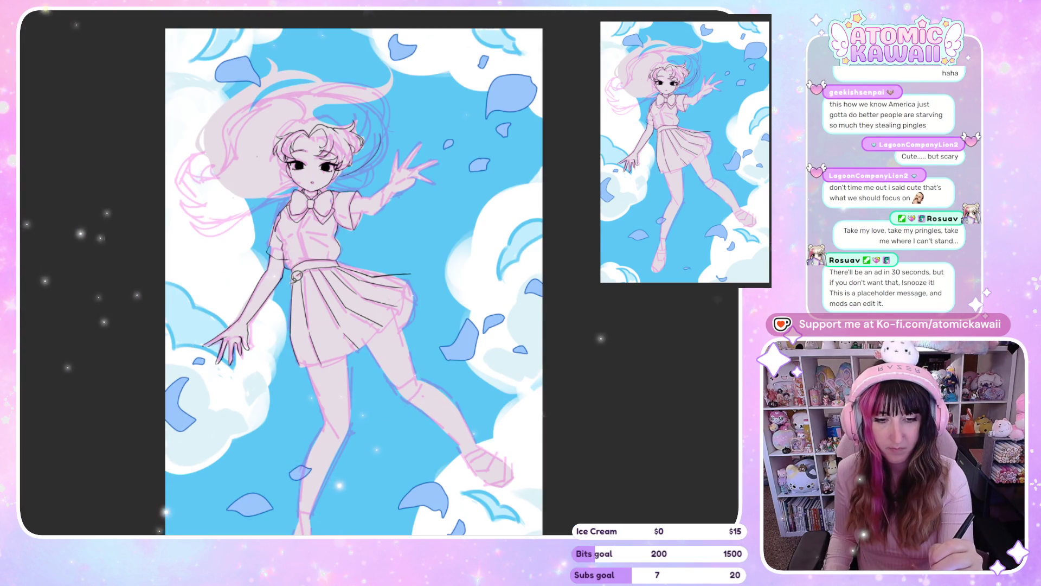
key("m")
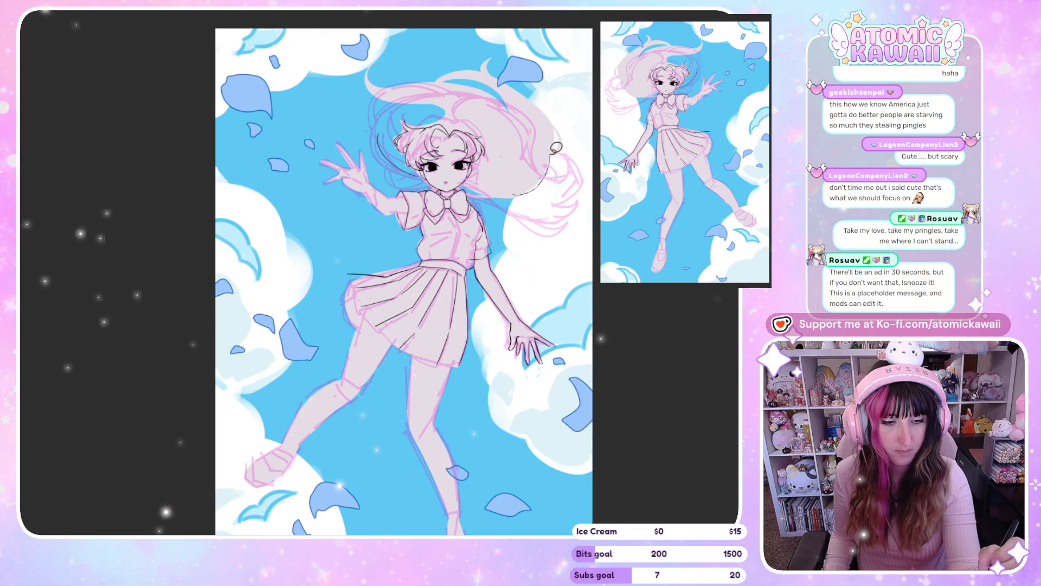
key("m")
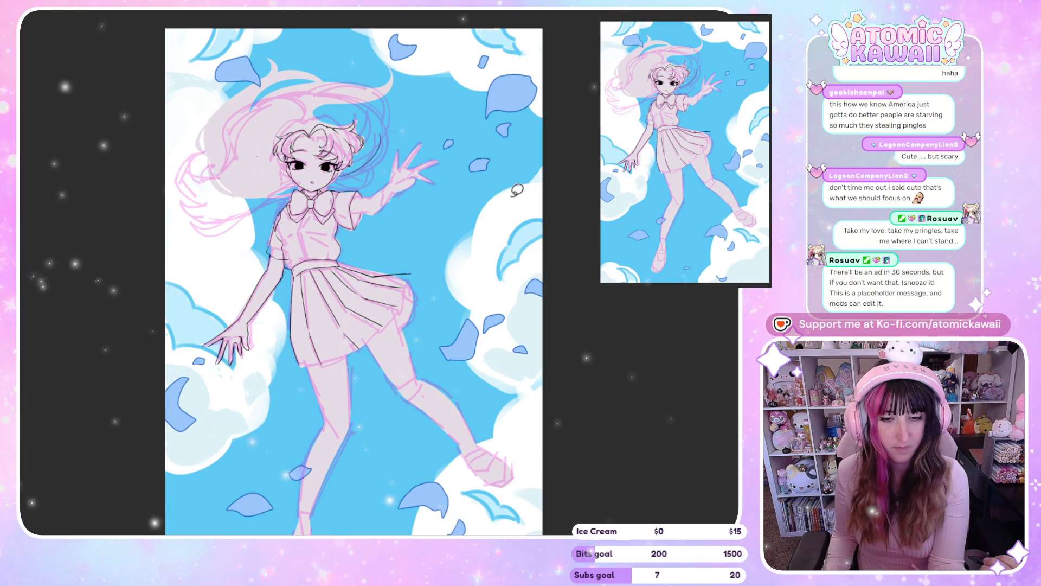
key("m")
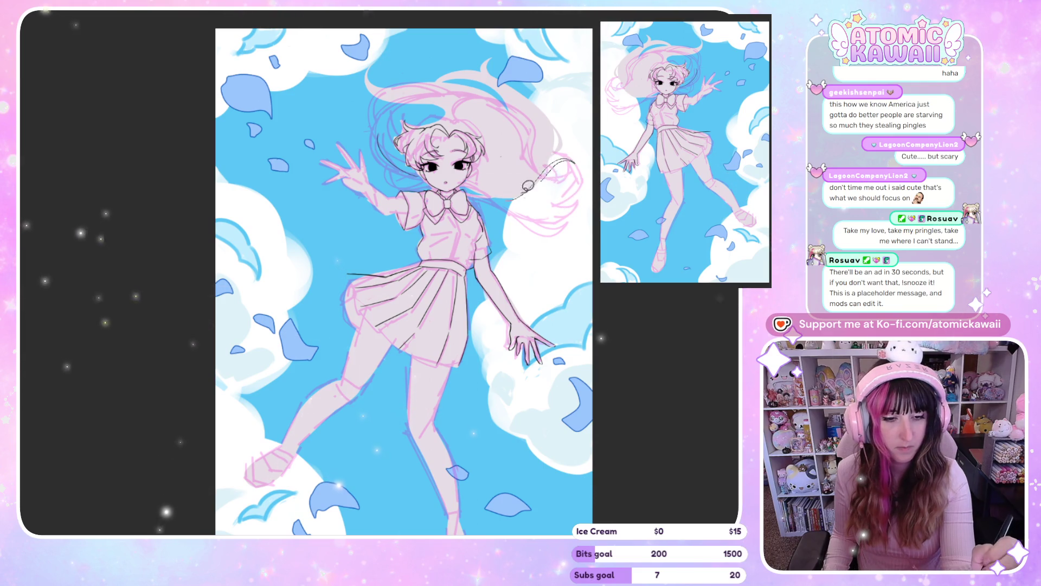
key("m")
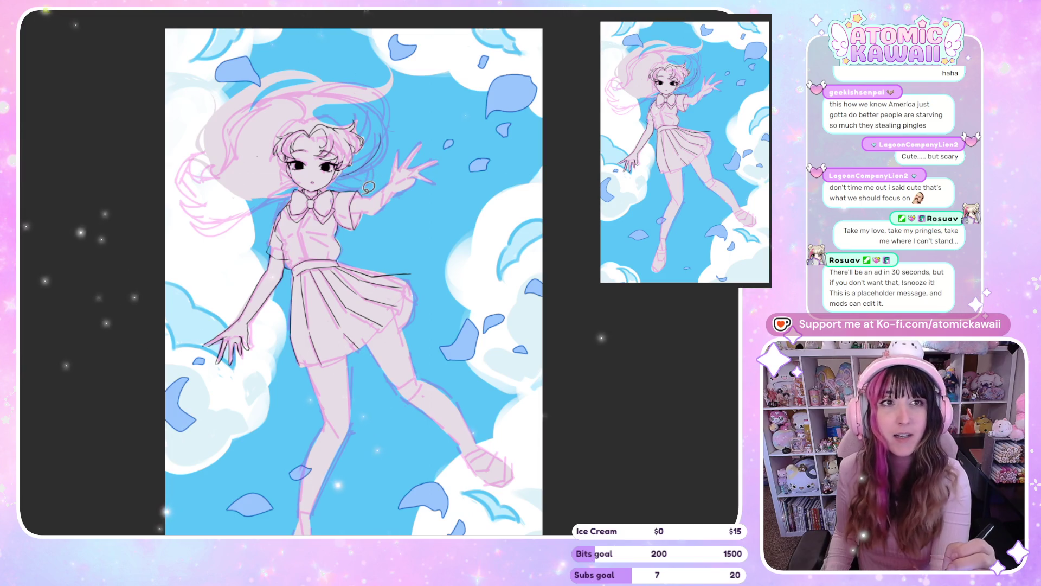
Add a small mark near the mouth and extend a hair strand tip in pink, checking it mirrored.
left_click_drag(305, 169, 313, 179)
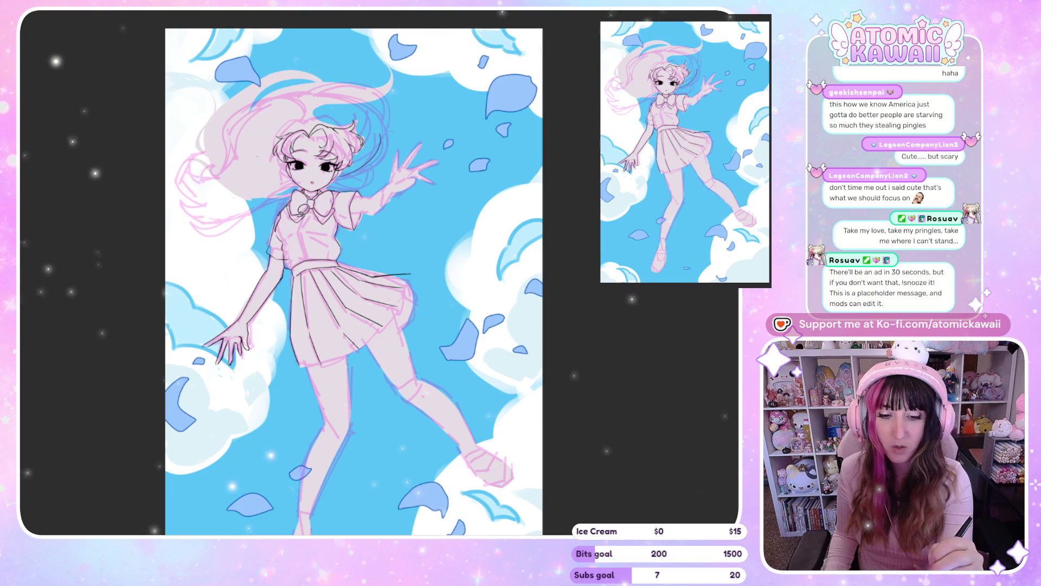
key("m")
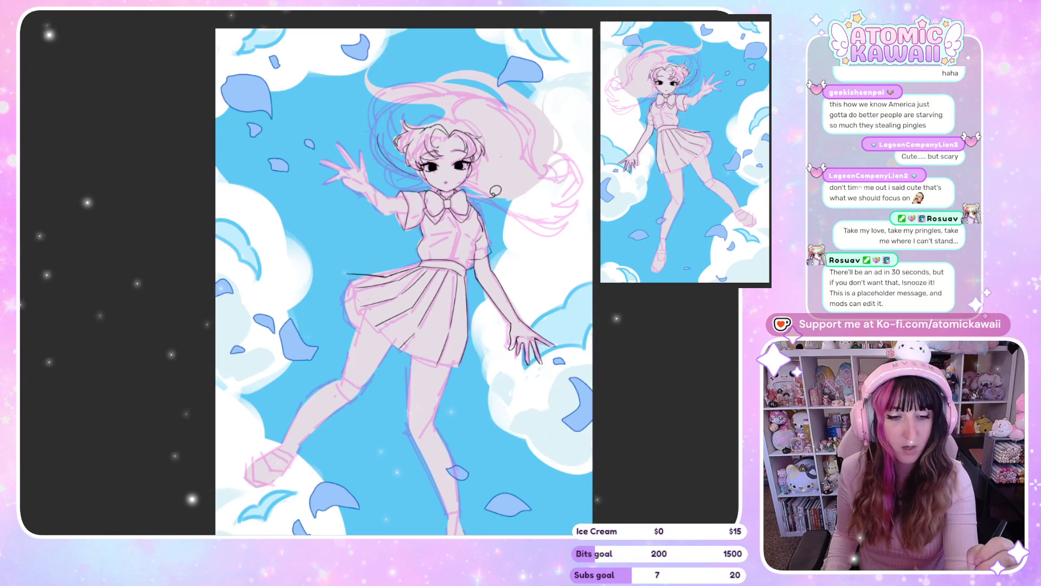
key("m")
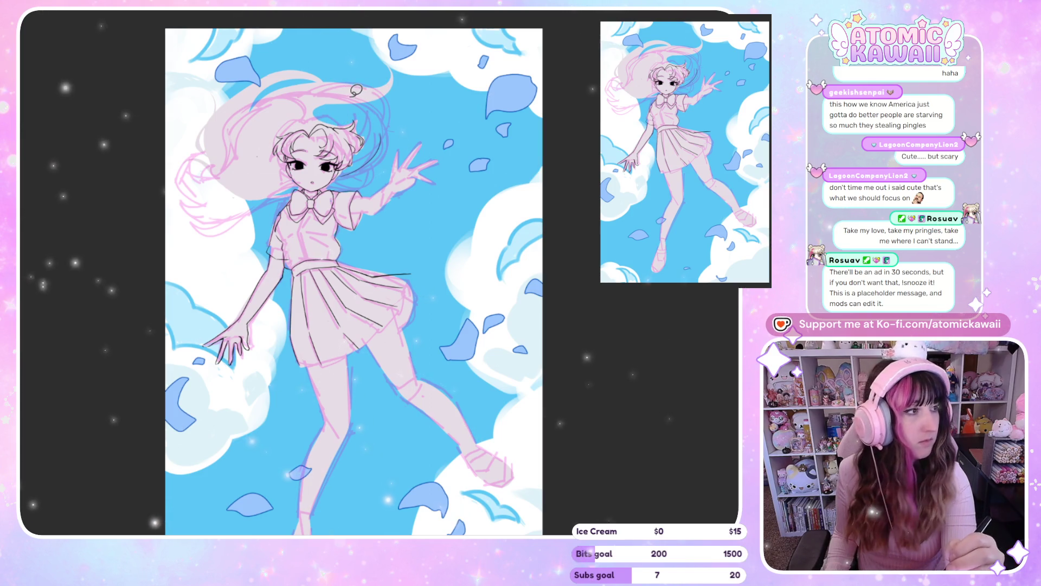
left_click_drag(387, 62, 380, 94)
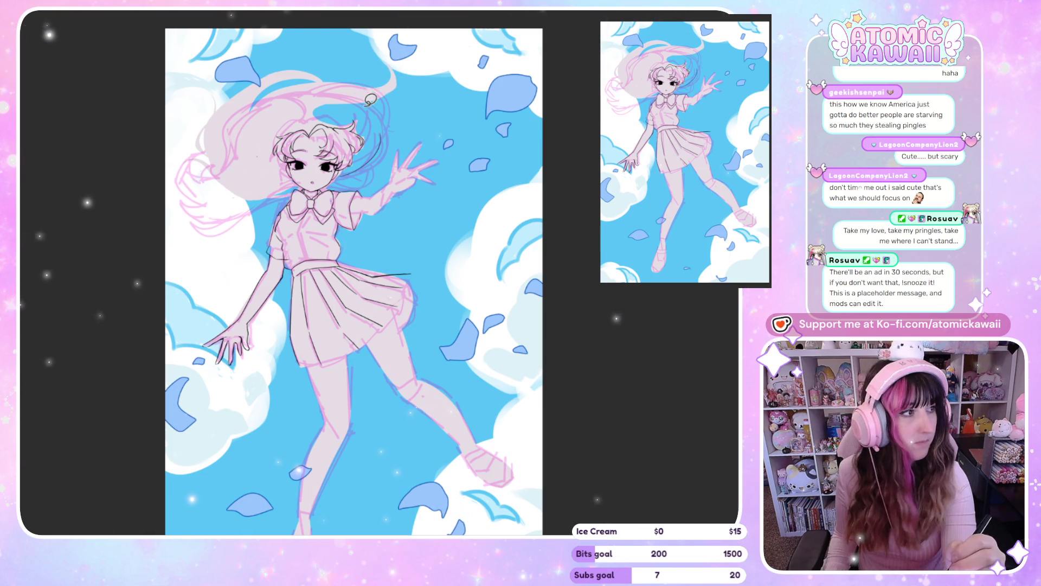
key("h")
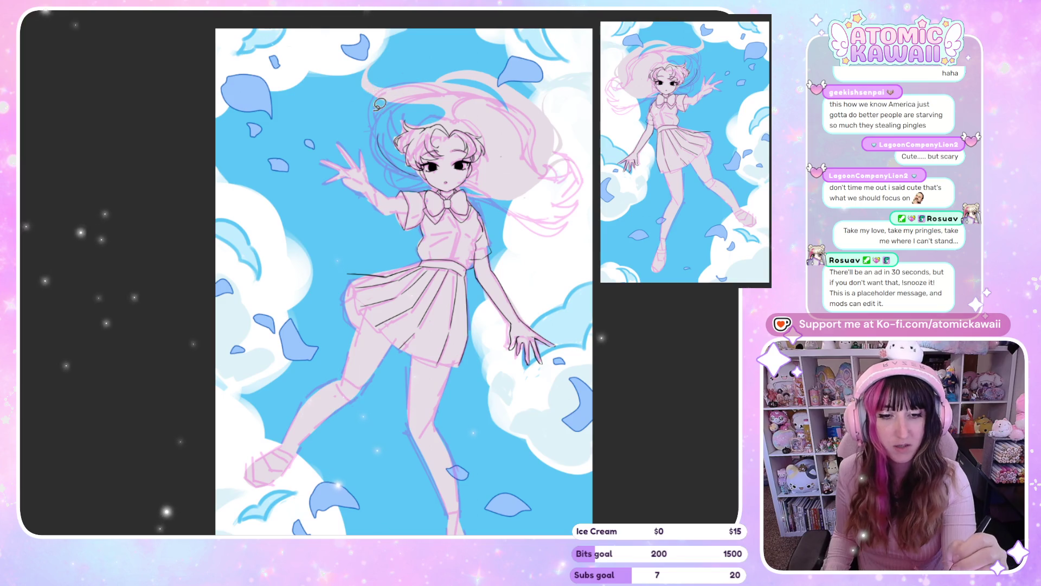
key("h")
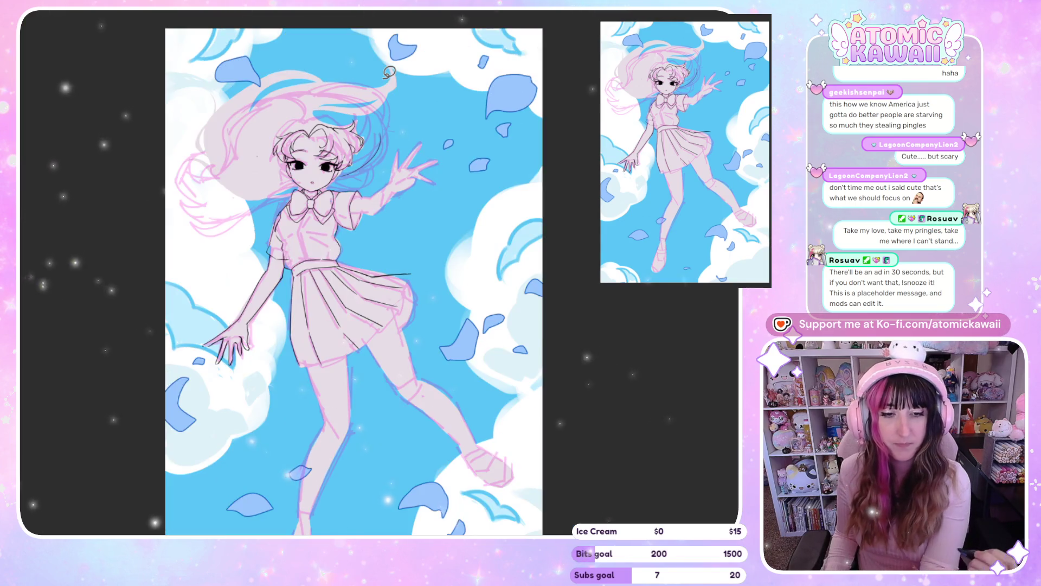
Draw a thin dark strand through the hair, undo the extra one above the head, and flip to check.
left_click_drag(389, 88, 312, 118)
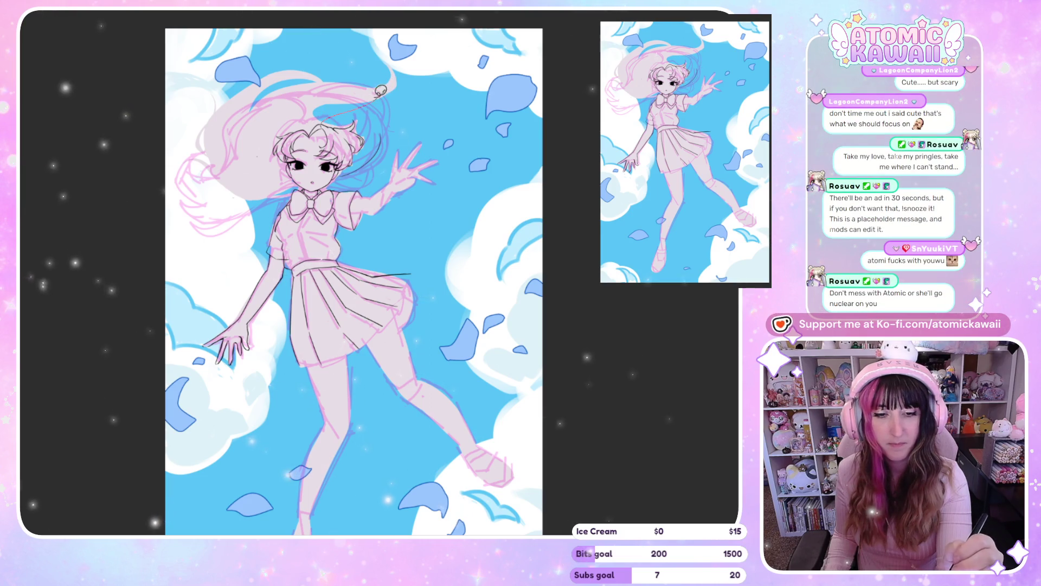
left_click_drag(316, 122, 371, 104)
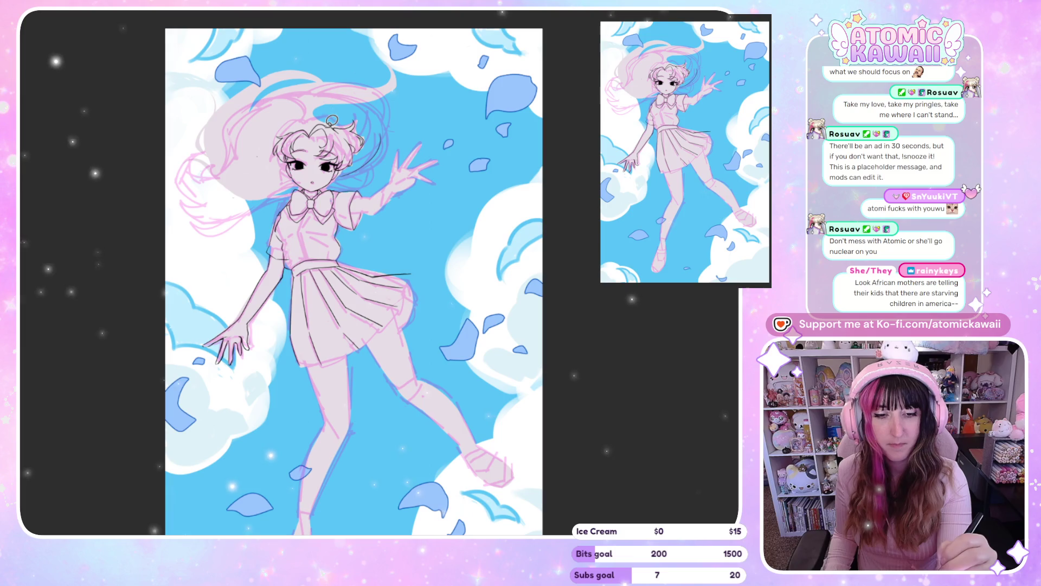
key("ctrl+z")
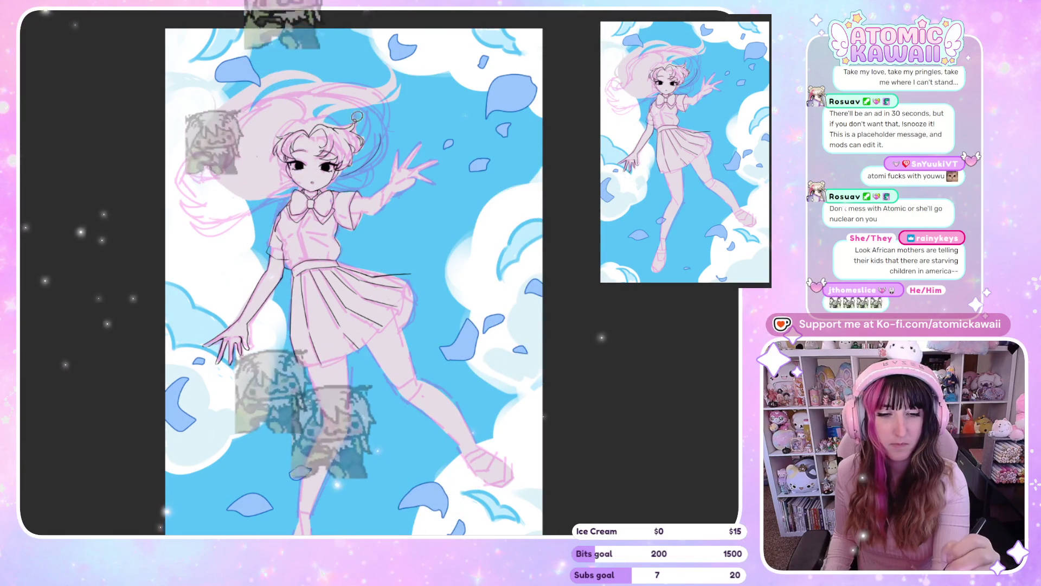
key("h")
key("h")
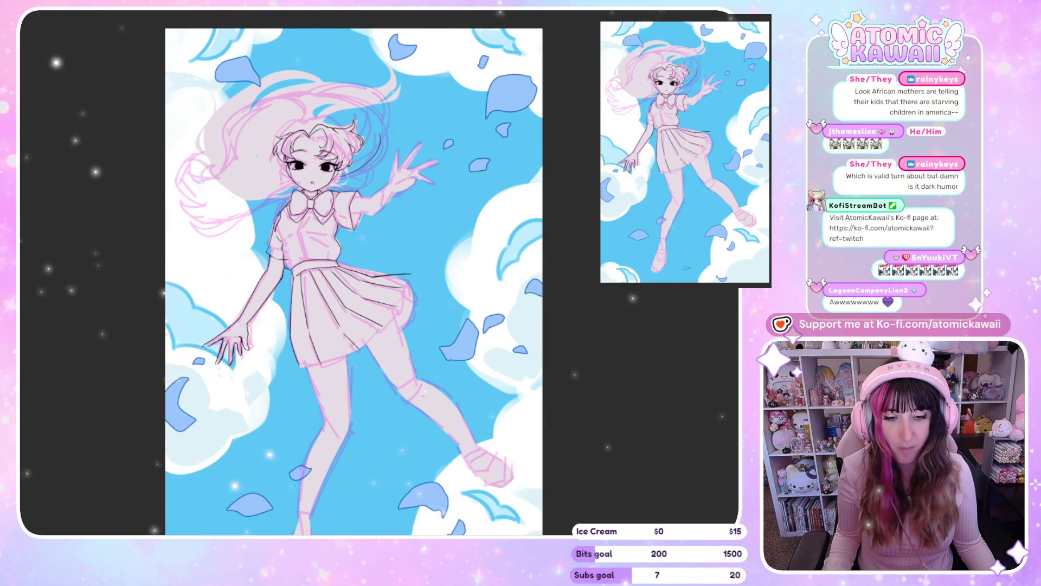
Paint pale pink over the upper hair and beside the face, then undo two stray dark lines.
scroll(281, 121, "up", 2)
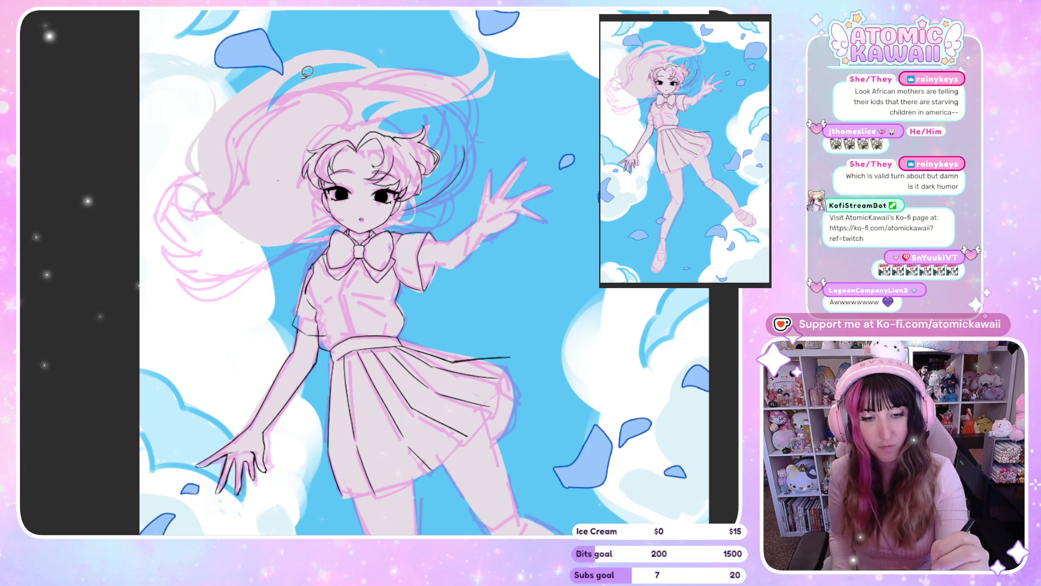
left_click_drag(217, 179, 336, 76)
left_click_drag(211, 114, 233, 304)
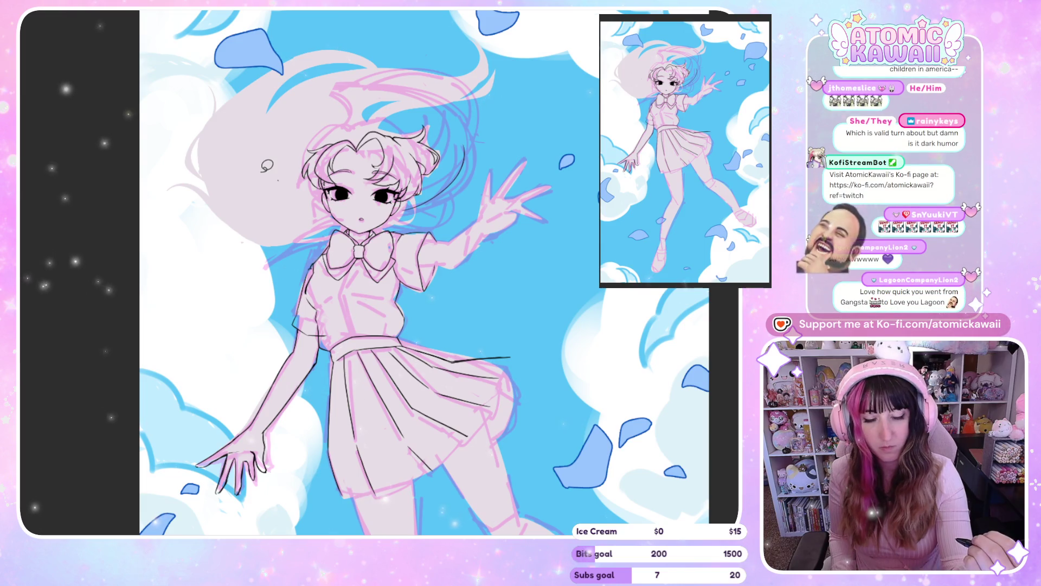
left_click_drag(309, 114, 439, 76)
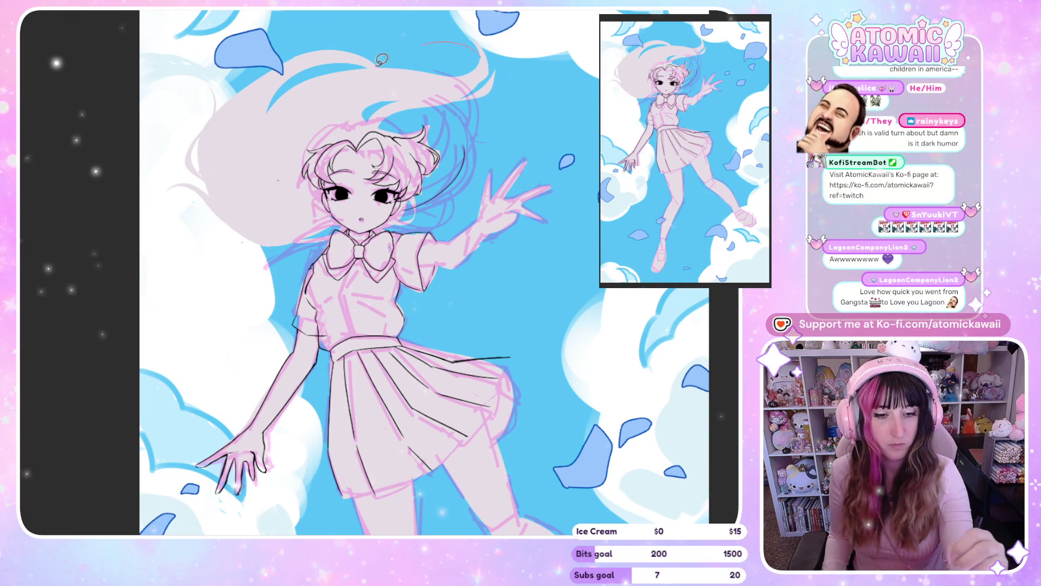
mouse_move(423, 119)
left_mouse_down()
mouse_move(461, 101)
mouse_move(453, 160)
left_mouse_up()
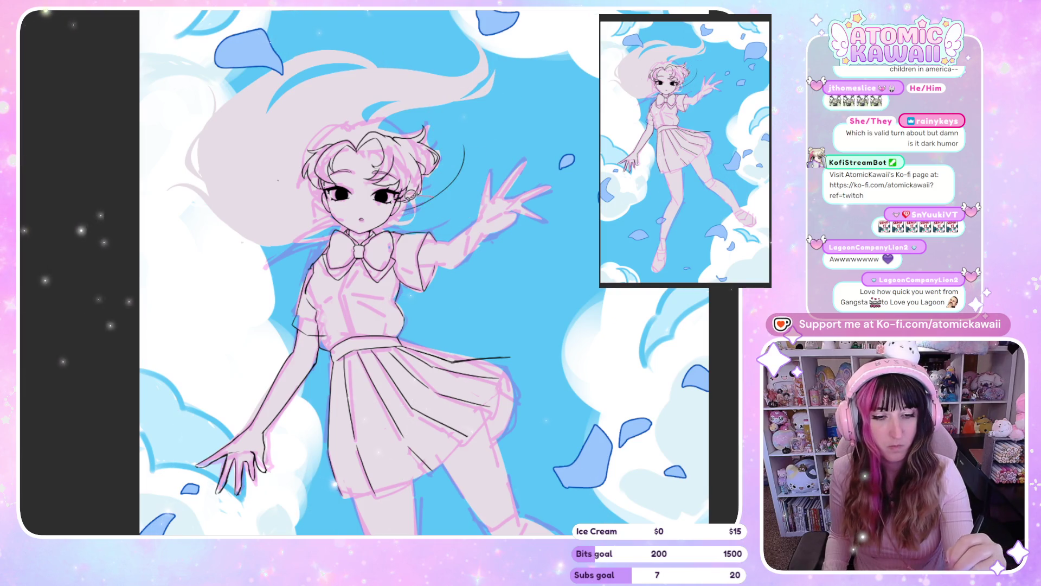
left_click_drag(412, 220, 436, 203)
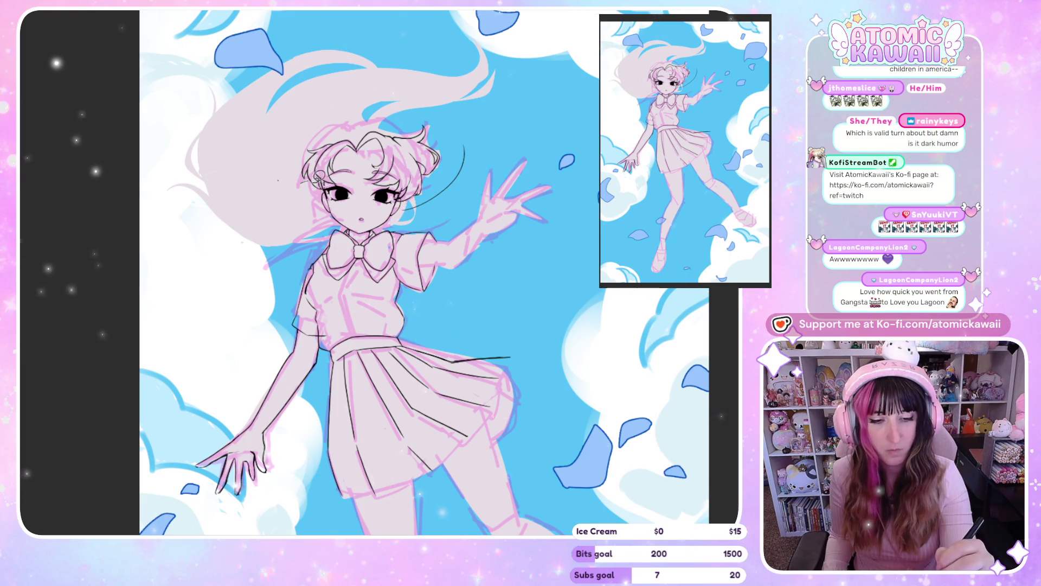
key("ctrl+z")
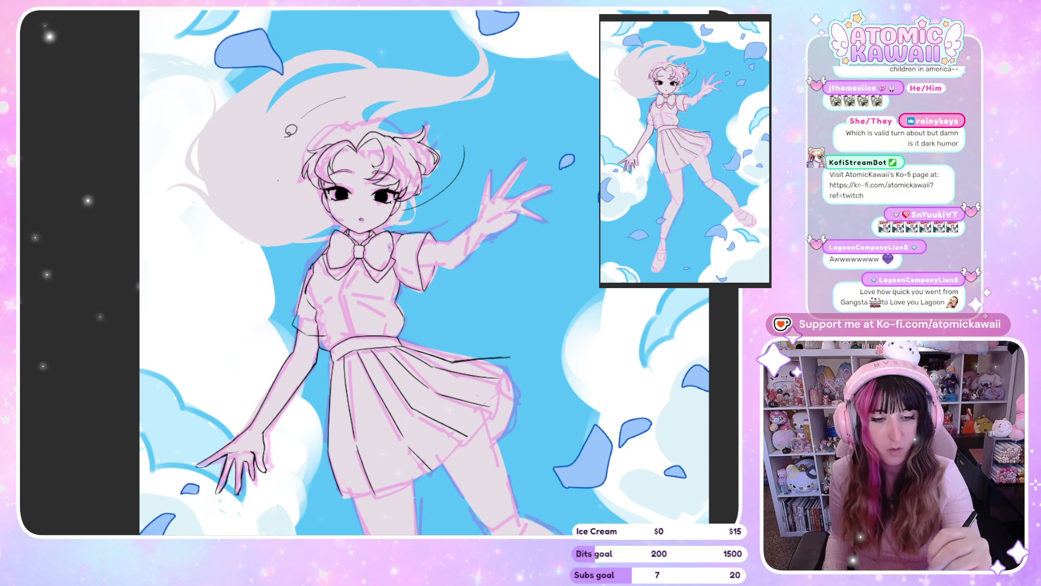
key("ctrl+z")
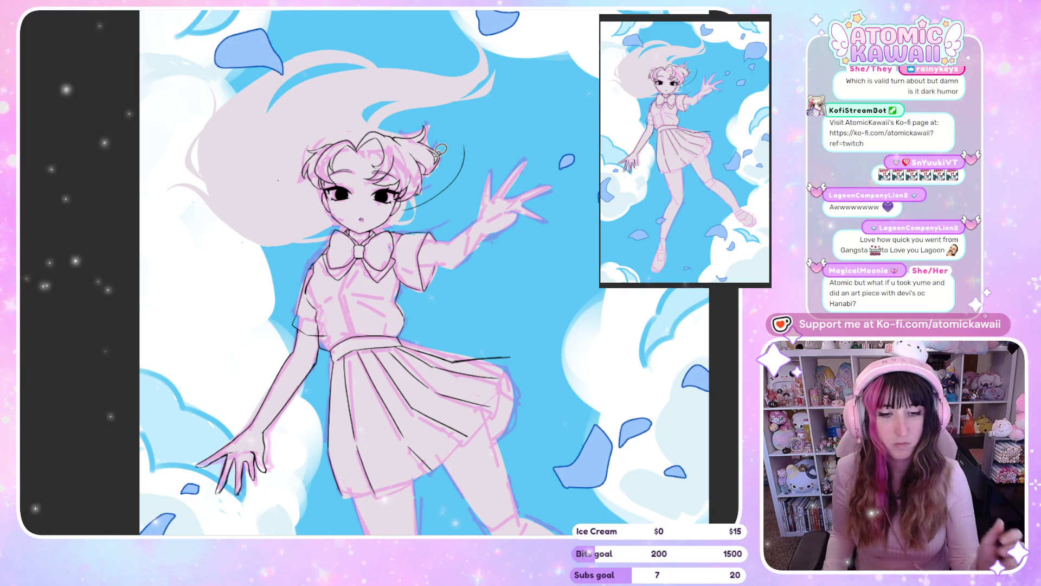
scroll(440, 148, "down", 3)
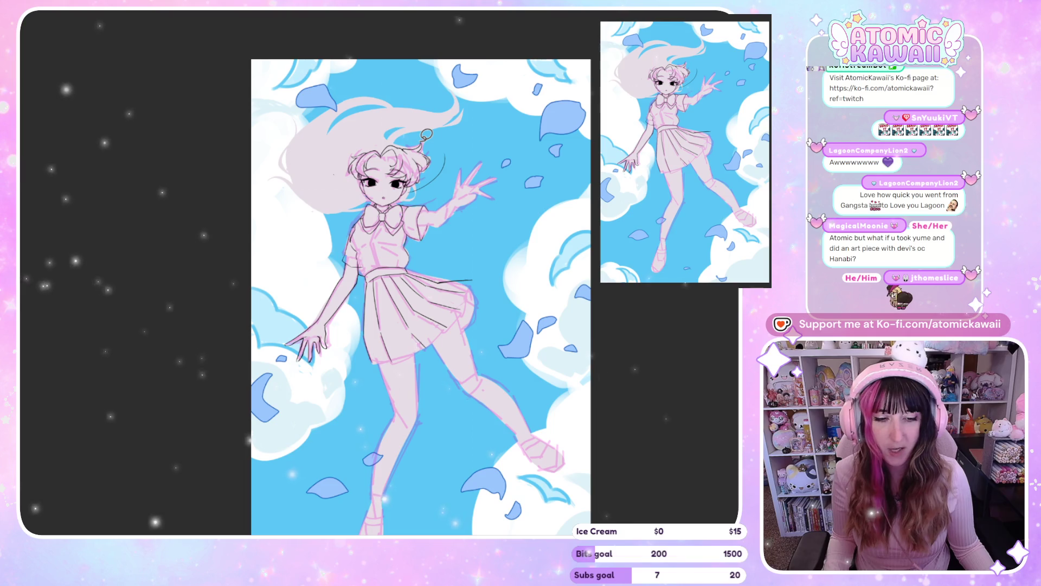
Draw a long dark outline curve along the upper hair right of the head, checking it mirrored.
scroll(429, 132, "up", 2)
scroll(429, 132, "up", 3)
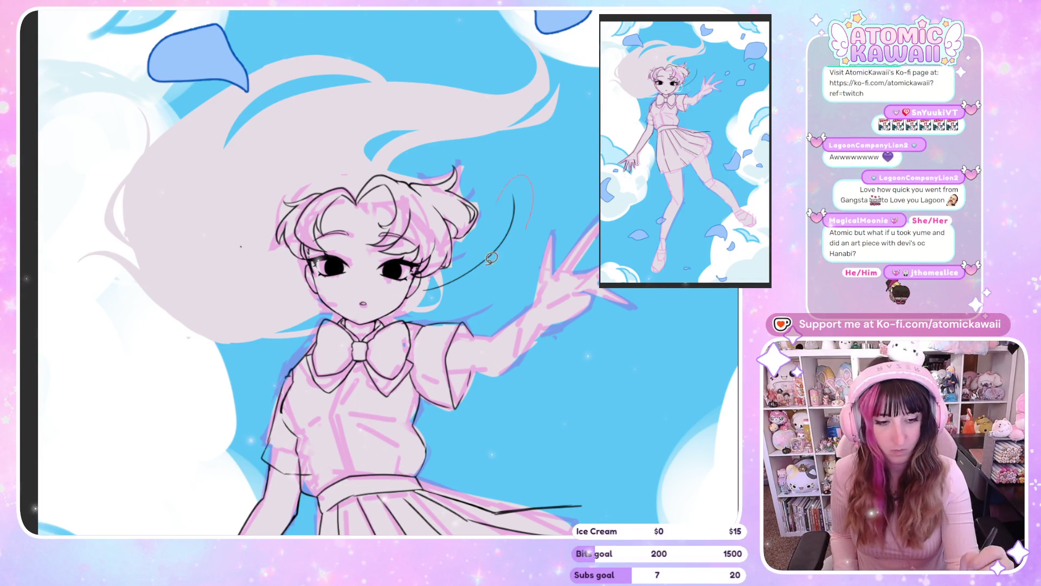
left_click_drag(518, 236, 464, 260)
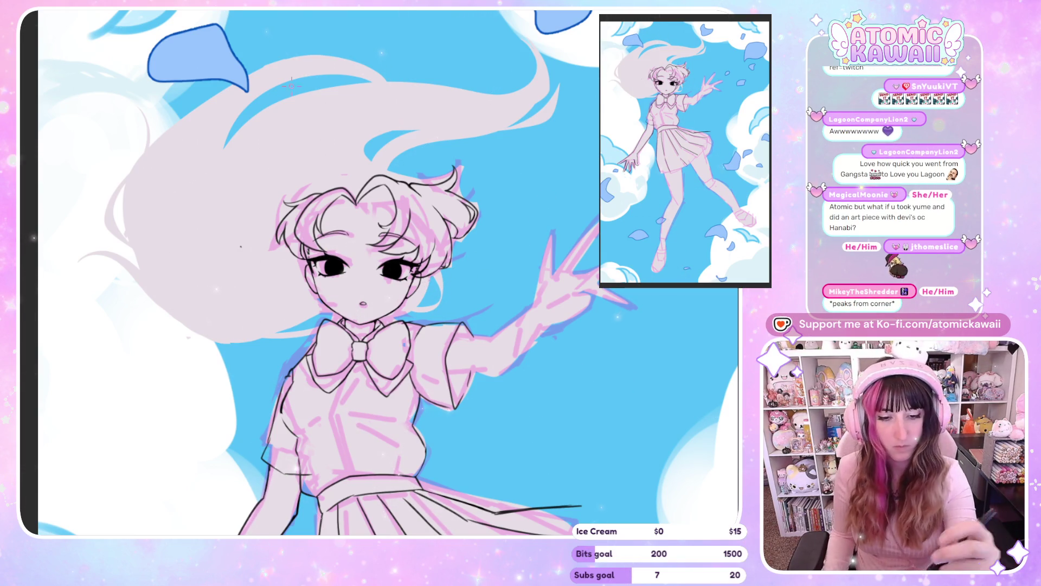
key("h")
key("h")
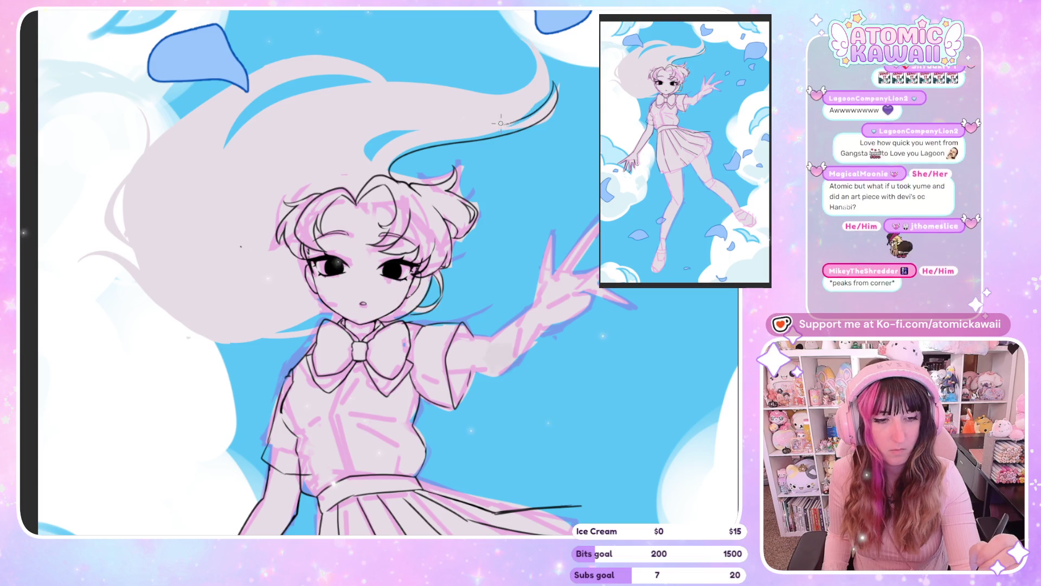
key("h")
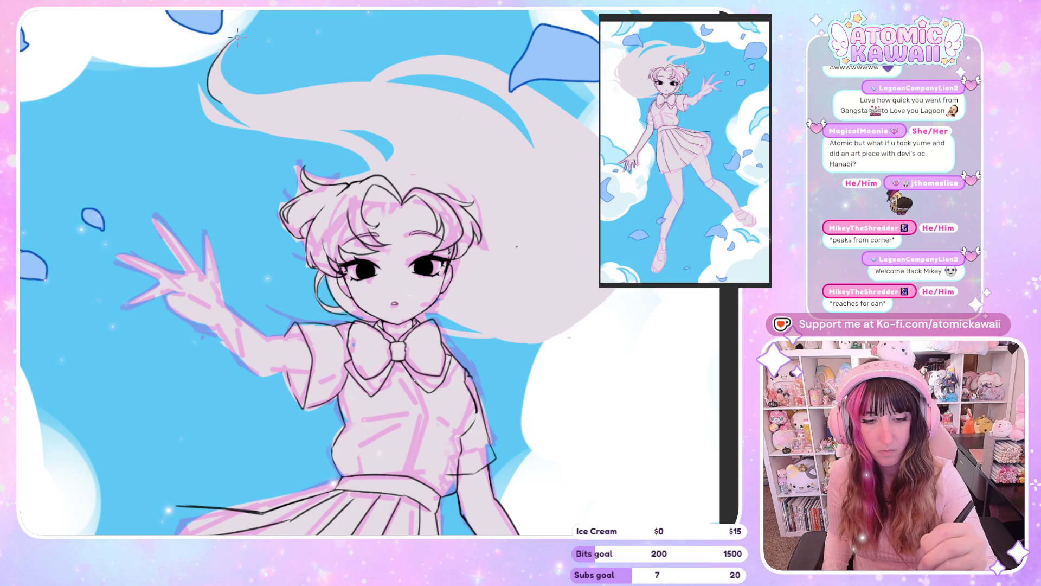
Draw a second black curved strand line in the hair above the head, checking it mirrored.
key("h")
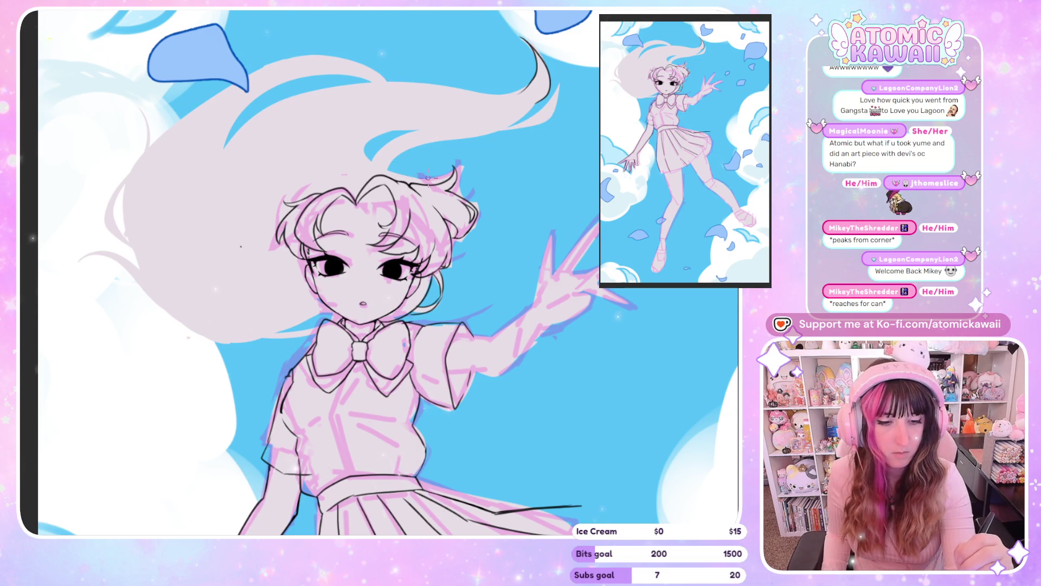
left_click_drag(397, 174, 428, 145)
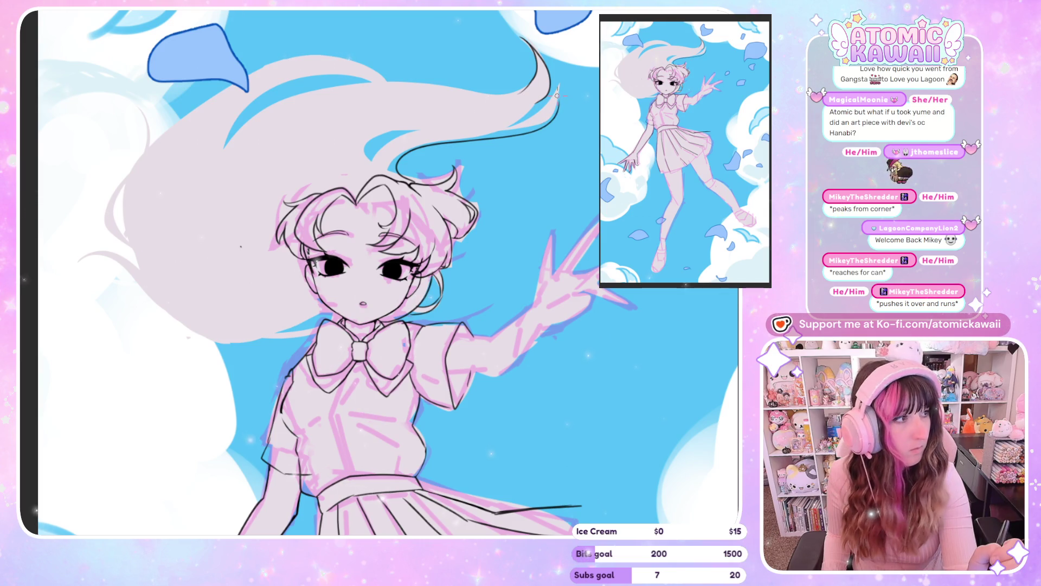
key("h")
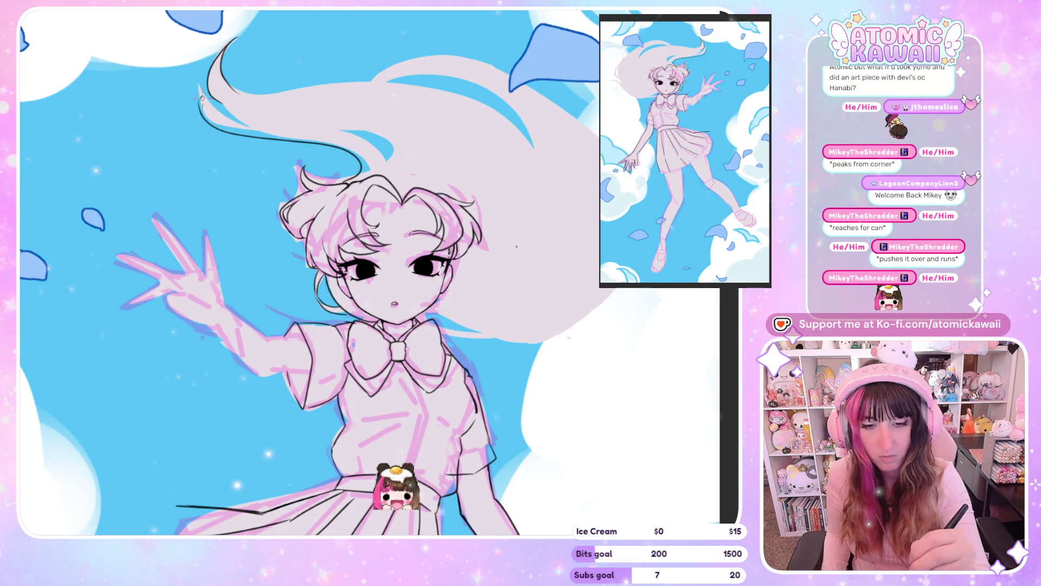
key("h")
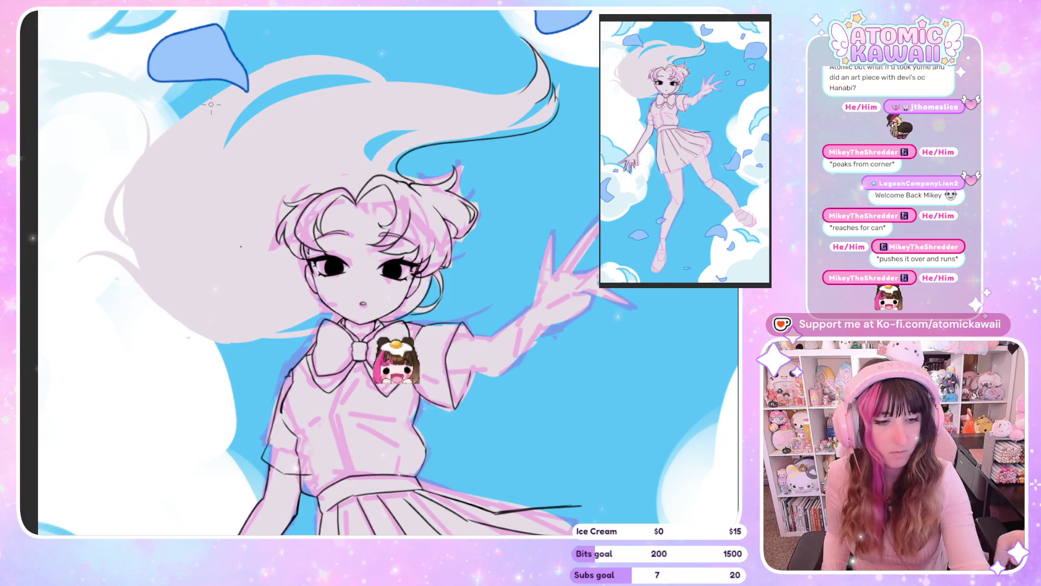